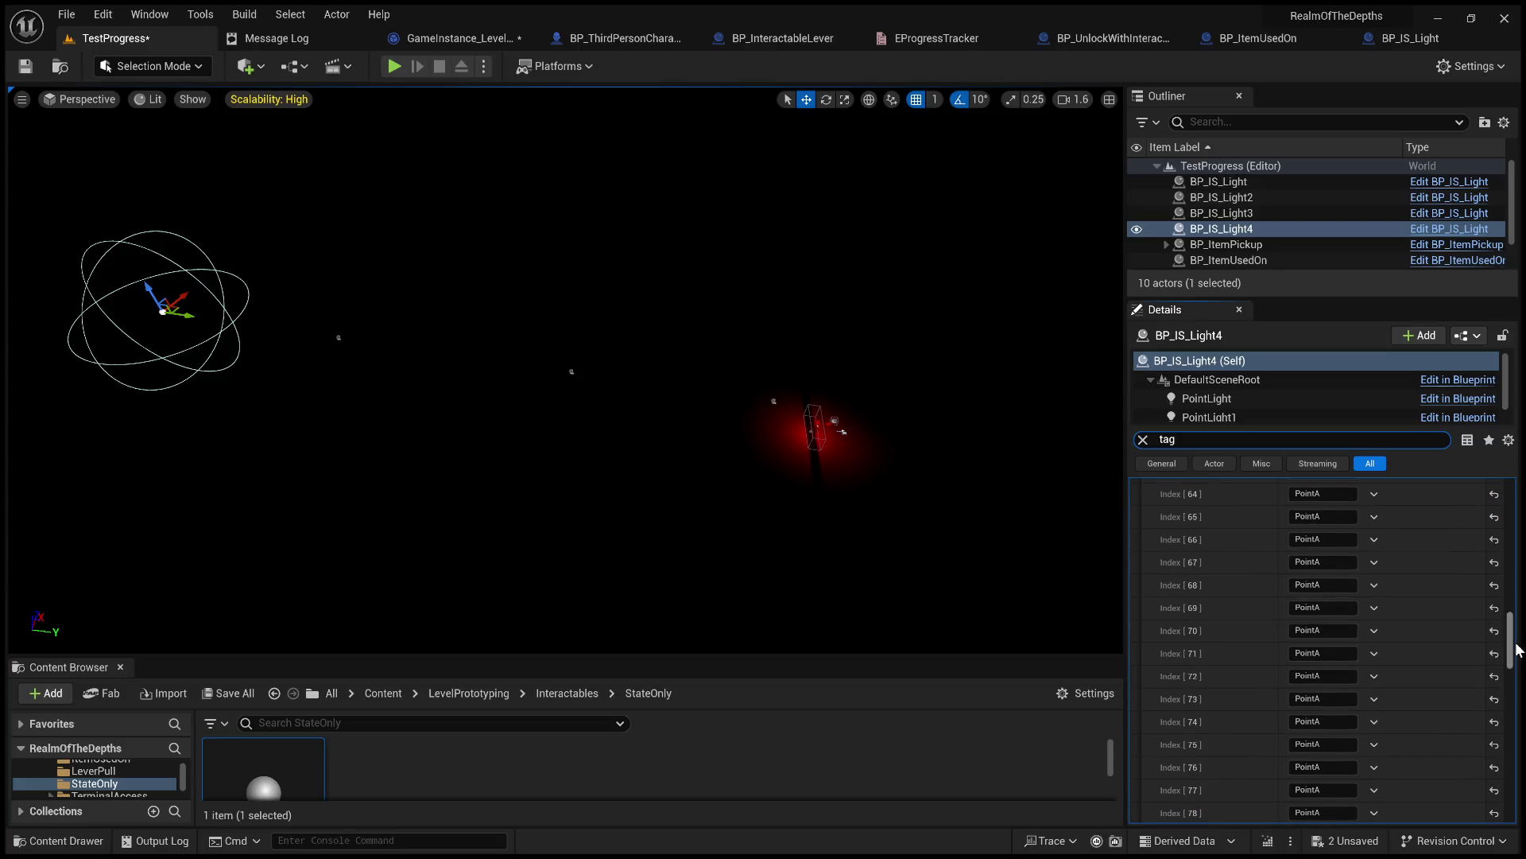
Save the TestProgress level and bring up GameInstance_LevelMaster's State Update graph.
left_click_drag(1509, 632, 1508, 807)
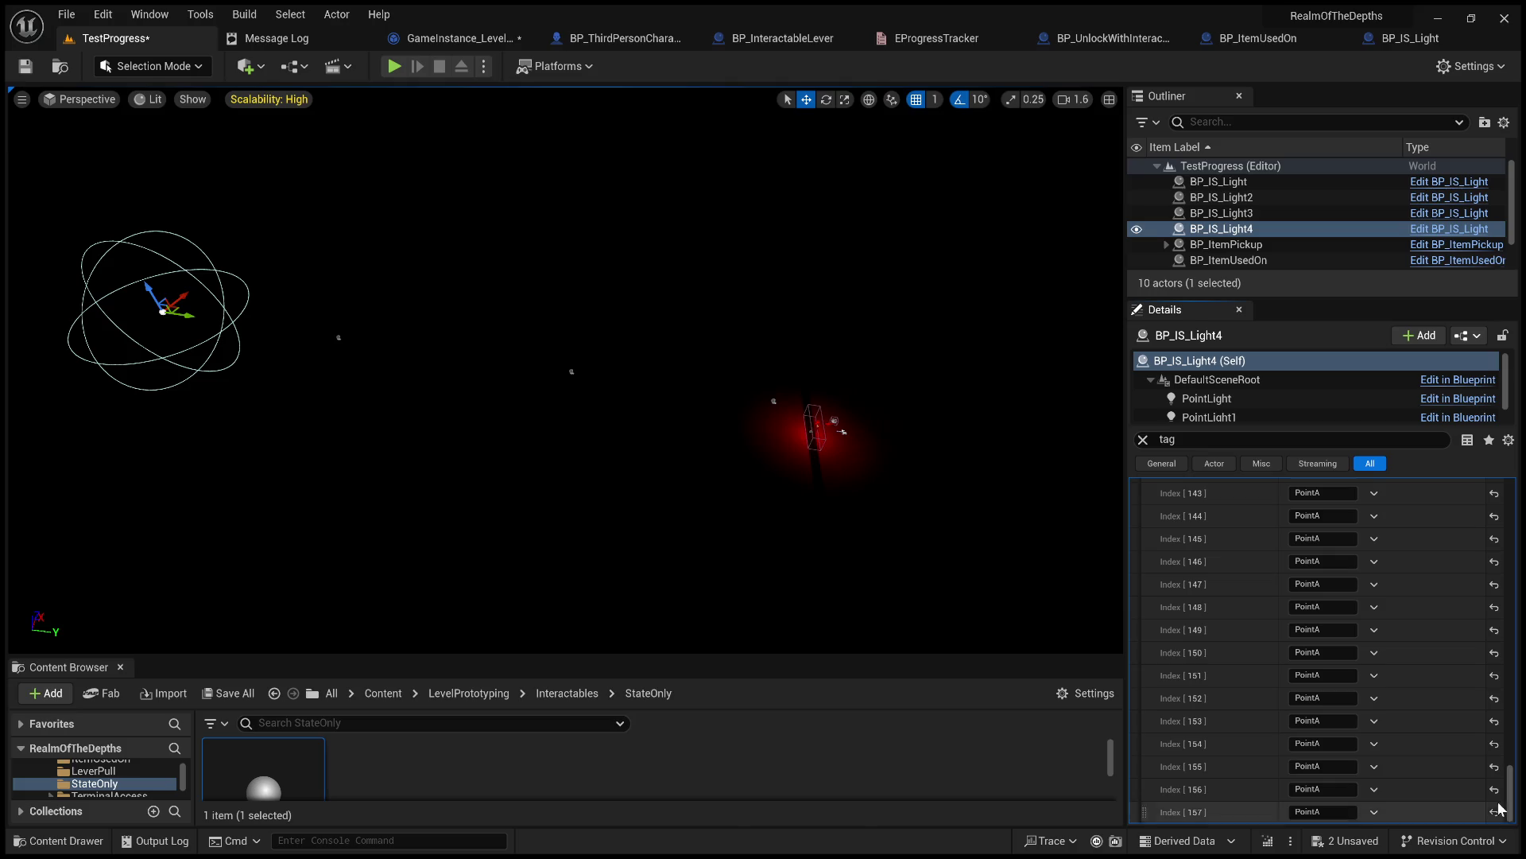
left_click(26, 67)
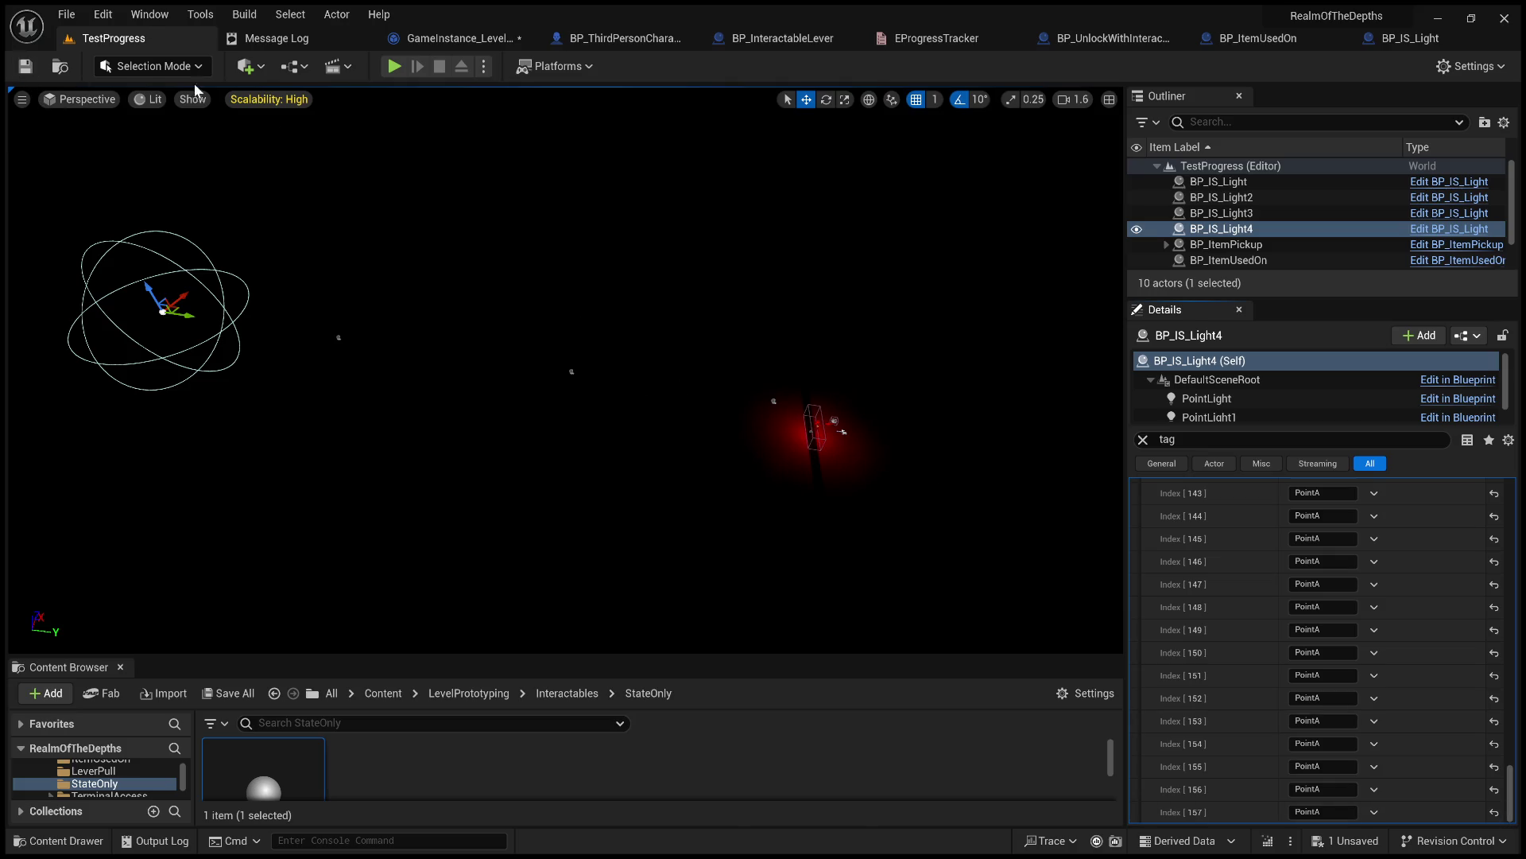
left_click(468, 42)
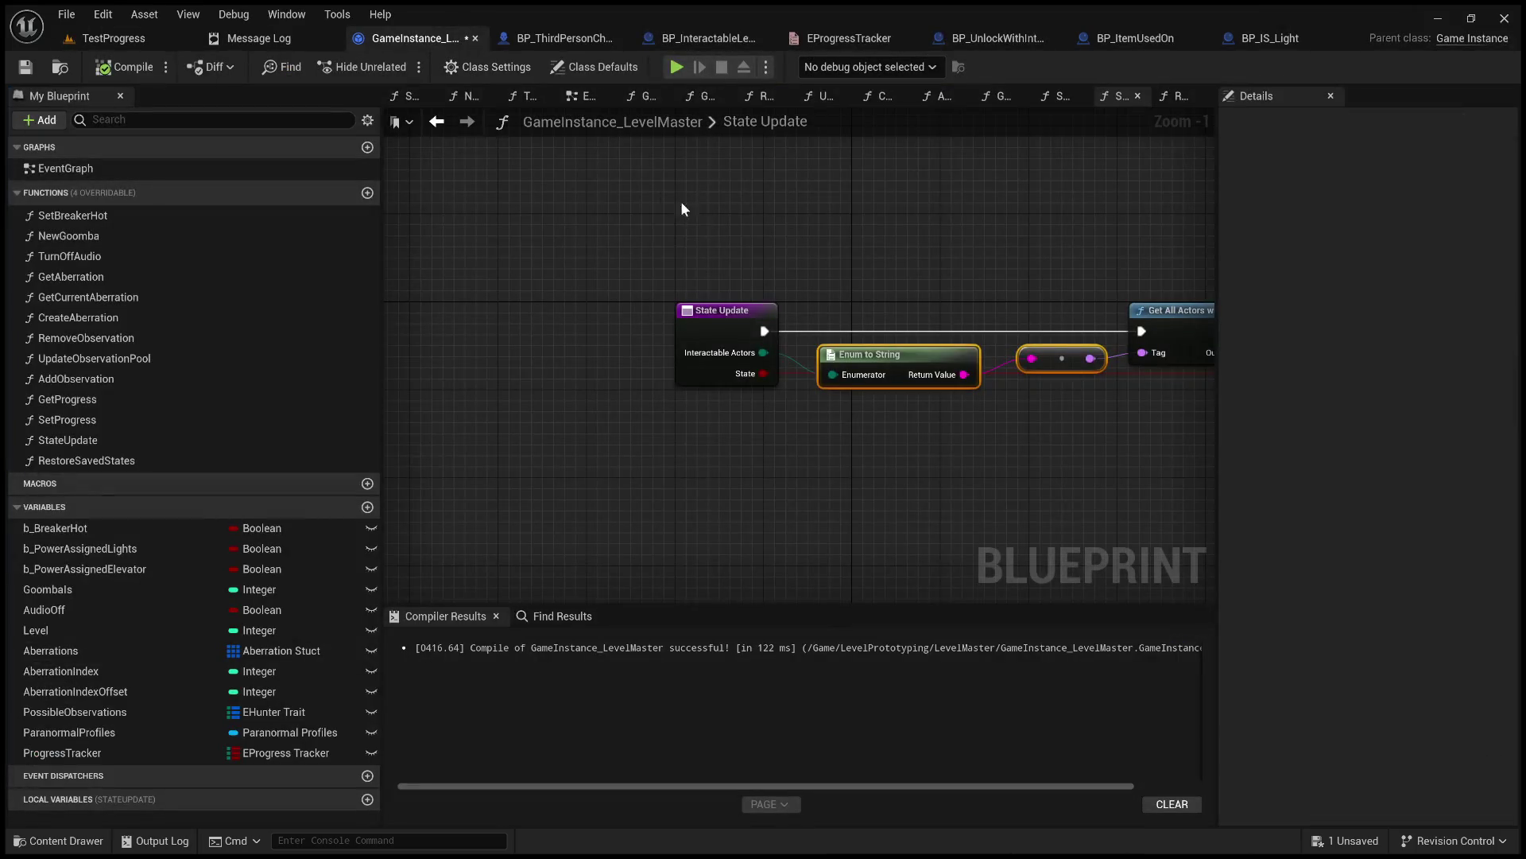
Switch to BP_IS_Light's Construction Script and centre its Progress Tag and Tags nodes.
mouse_move(690, 225)
left_mouse_down()
mouse_move(617, 252)
mouse_move(497, 239)
left_mouse_up()
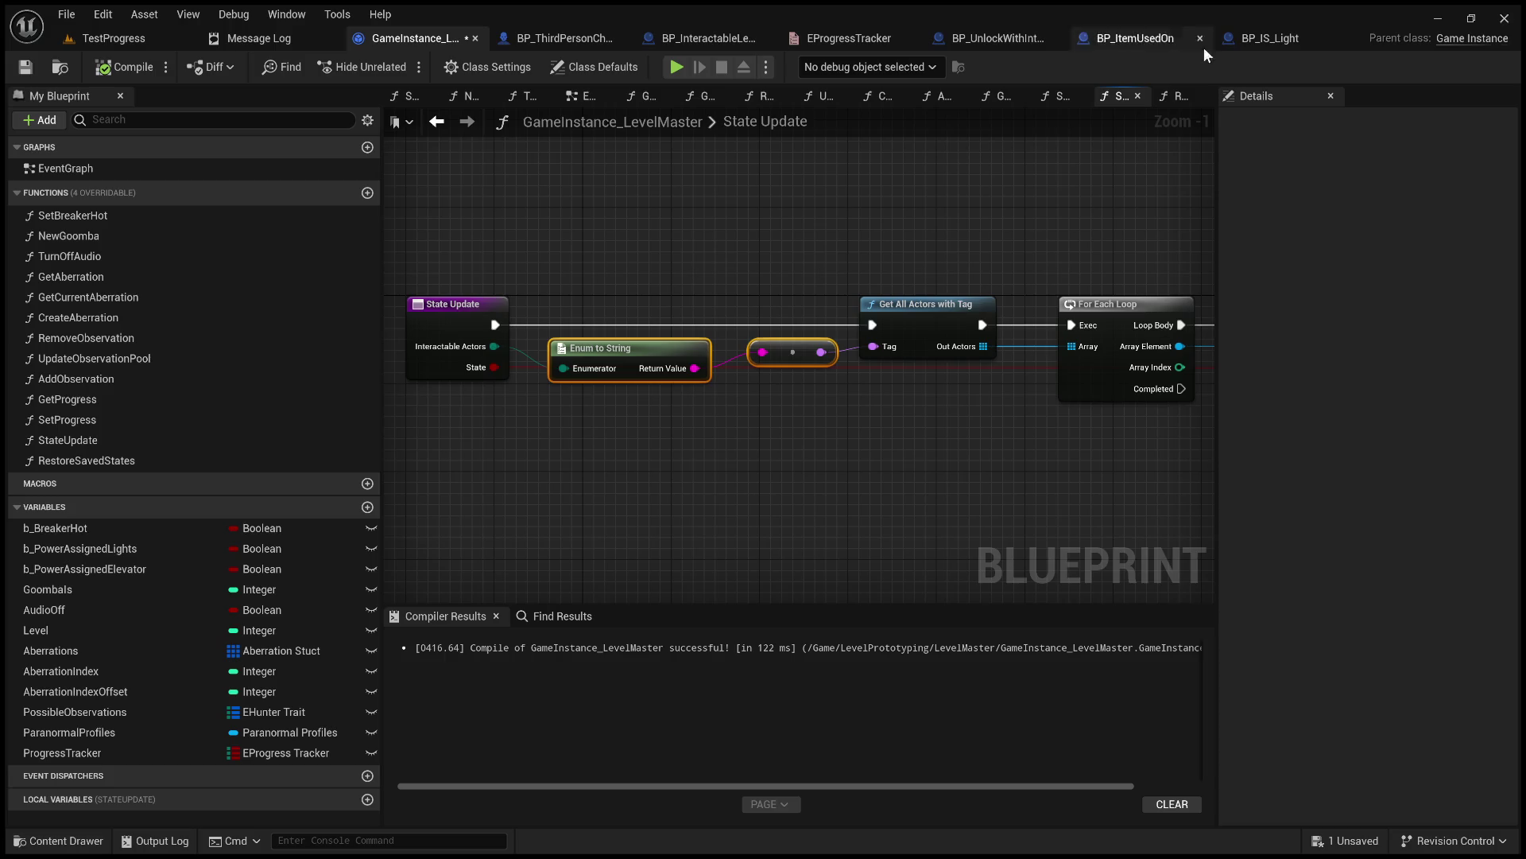
left_click(1263, 39)
mouse_move(673, 305)
left_mouse_down()
mouse_move(642, 361)
mouse_move(443, 425)
left_mouse_up()
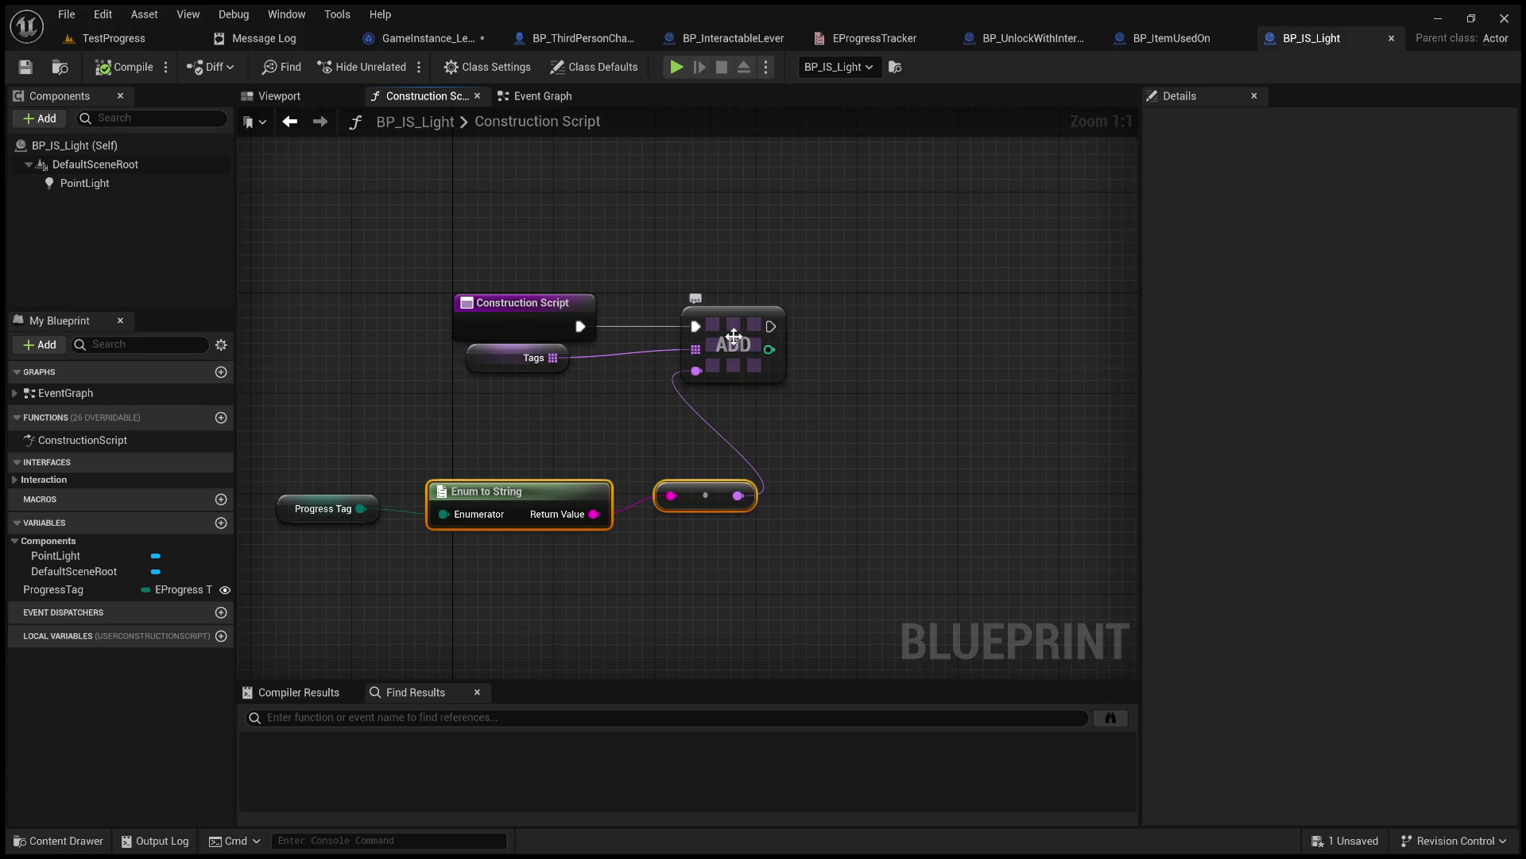
Insert a Clear on Tags between Construction Script and Add, then compile and save BP_IS_Light.
mouse_move(554, 358)
left_mouse_down()
mouse_move(574, 360)
mouse_move(694, 256)
left_mouse_up()
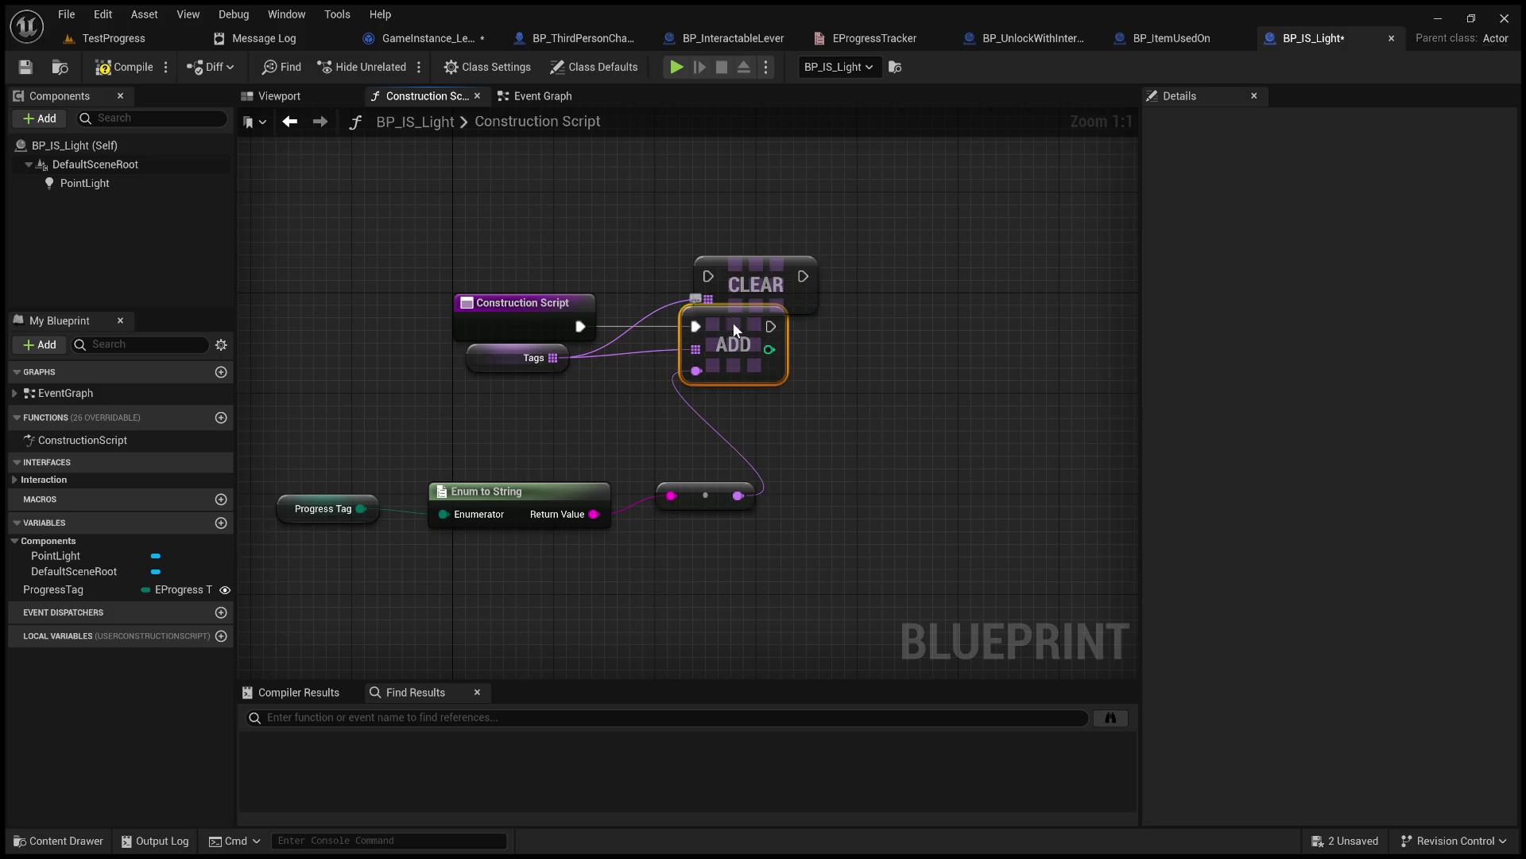
left_click_drag(736, 331, 910, 330)
left_click_drag(588, 323, 708, 276)
mouse_move(803, 276)
left_mouse_down()
mouse_move(831, 316)
mouse_move(873, 327)
mouse_move(752, 327)
left_mouse_up()
left_click(119, 67)
left_click(34, 66)
In TestProgress, clear the details filter, select BP_IS_Light2, and start Play.
left_click(113, 40)
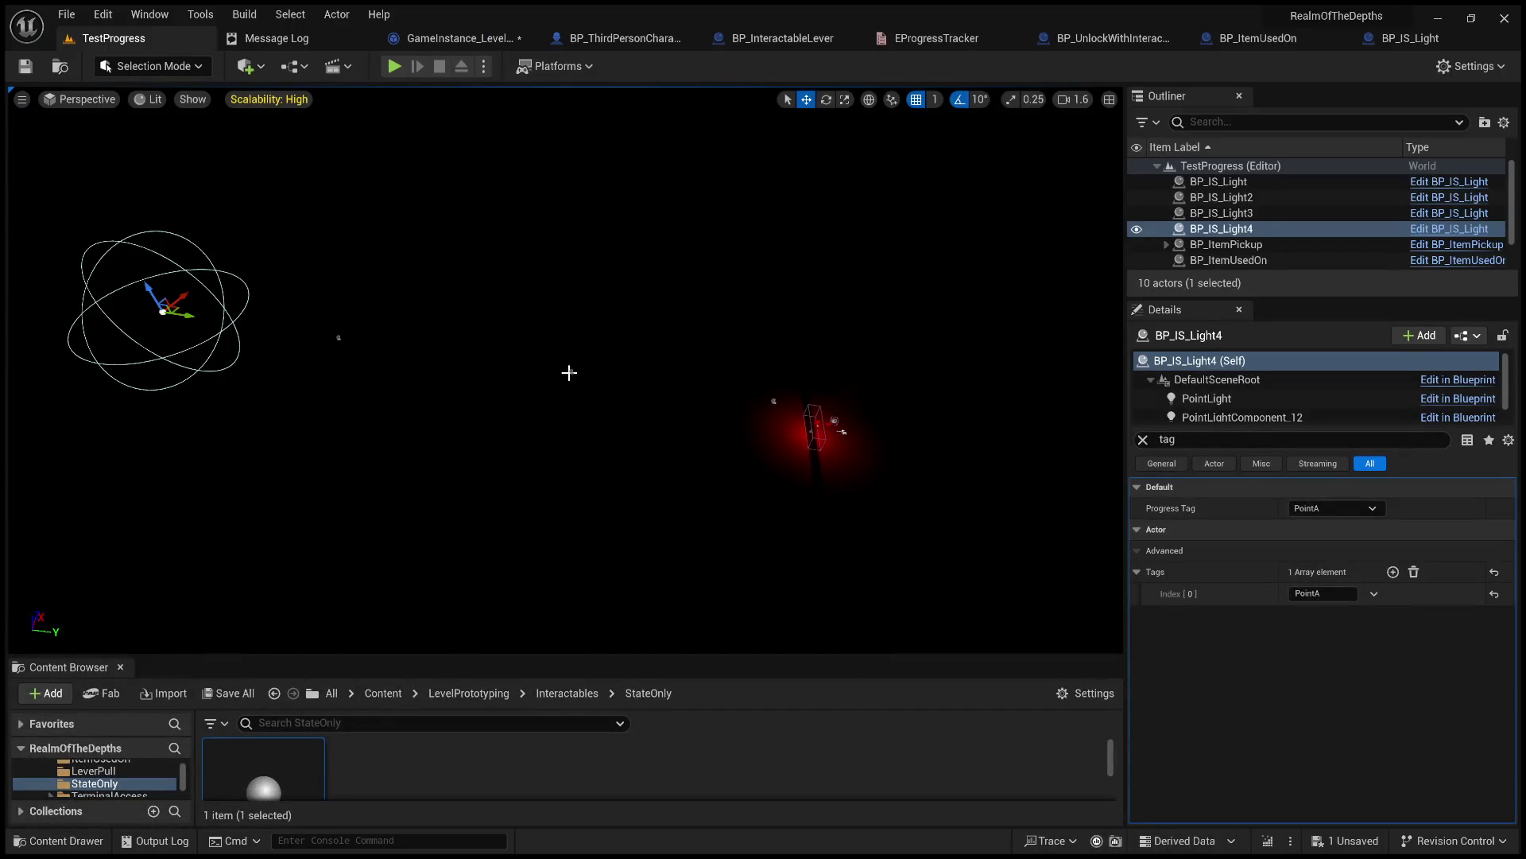
left_click(569, 372)
left_click(1142, 439)
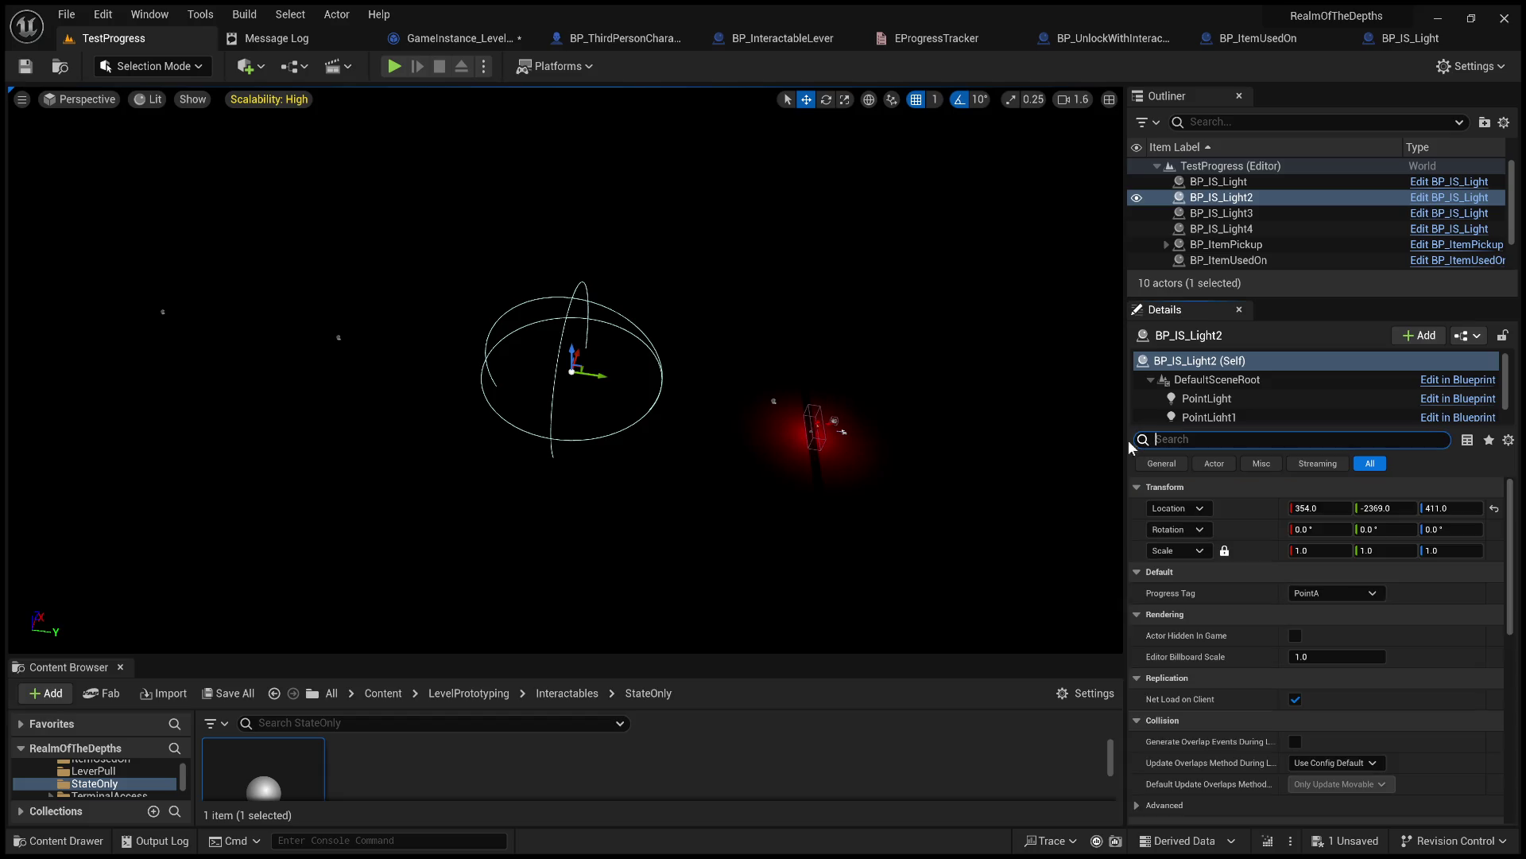
left_click(393, 69)
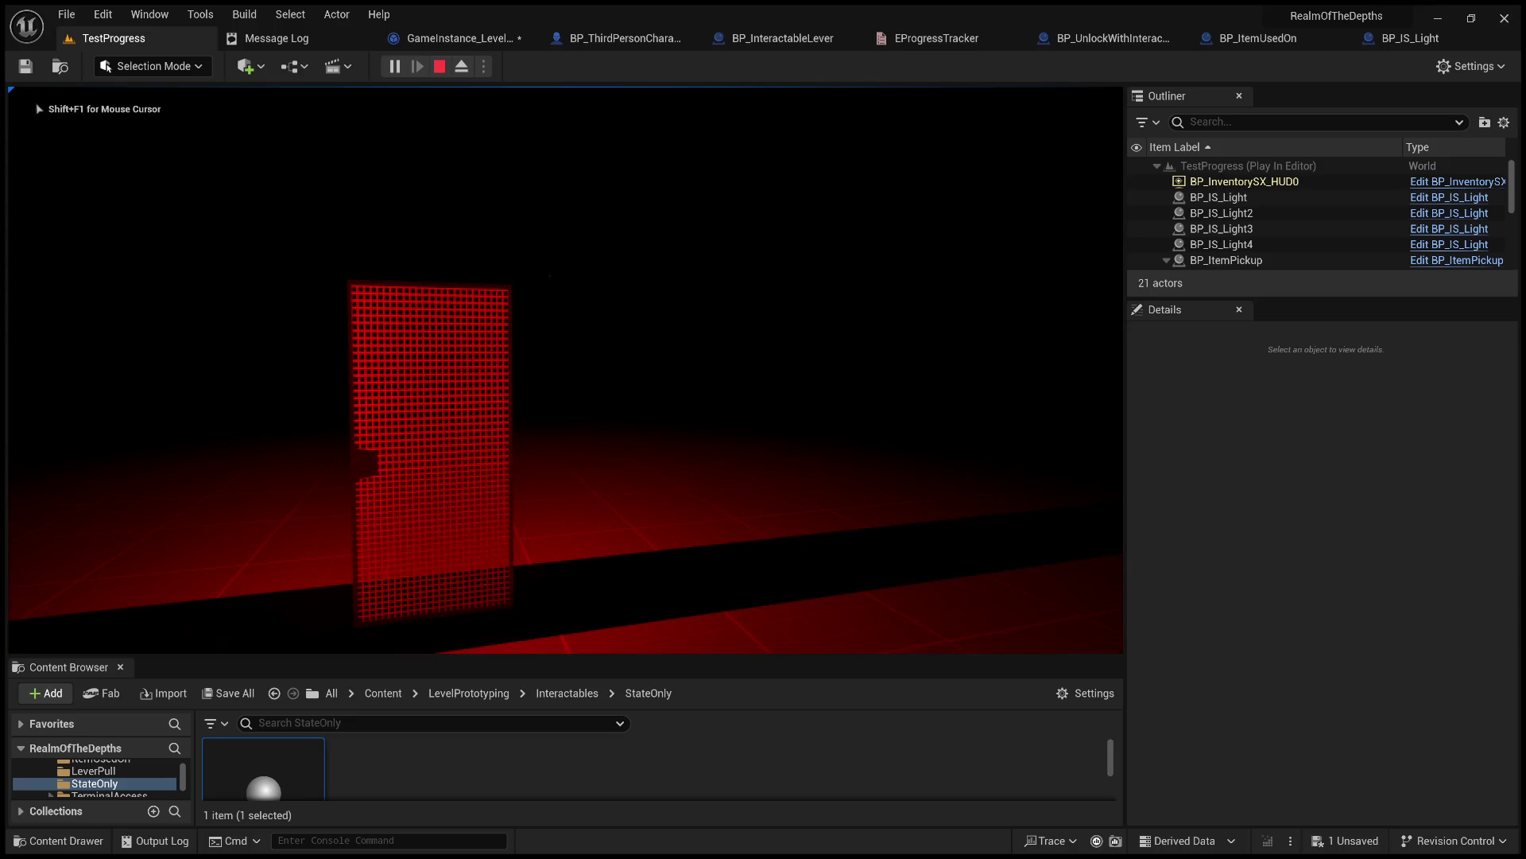
Try the locked red door, then walk to the key and accept picking it up.
key("w")
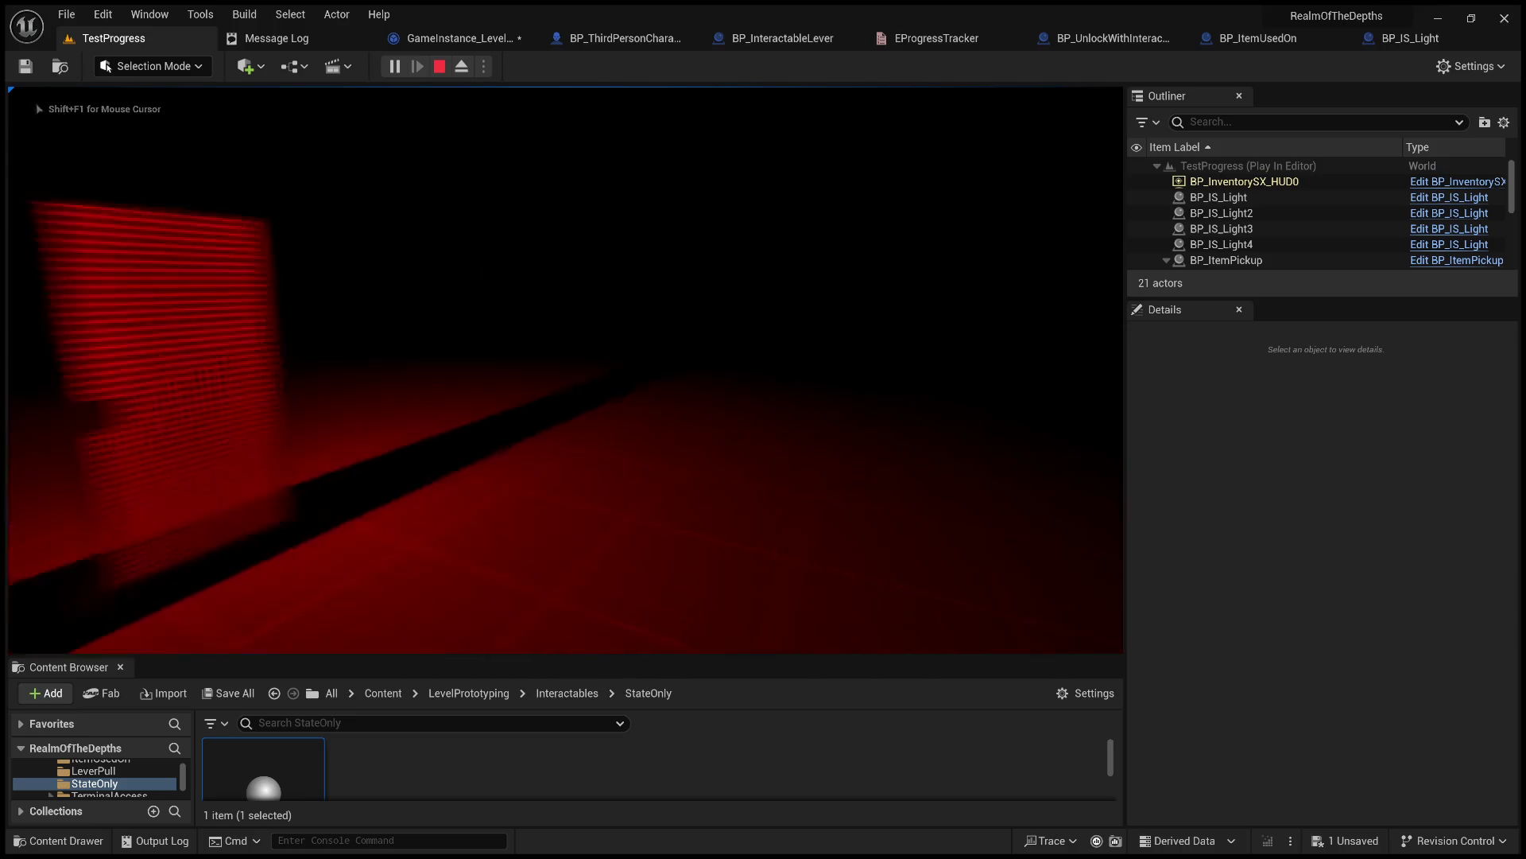
key("e")
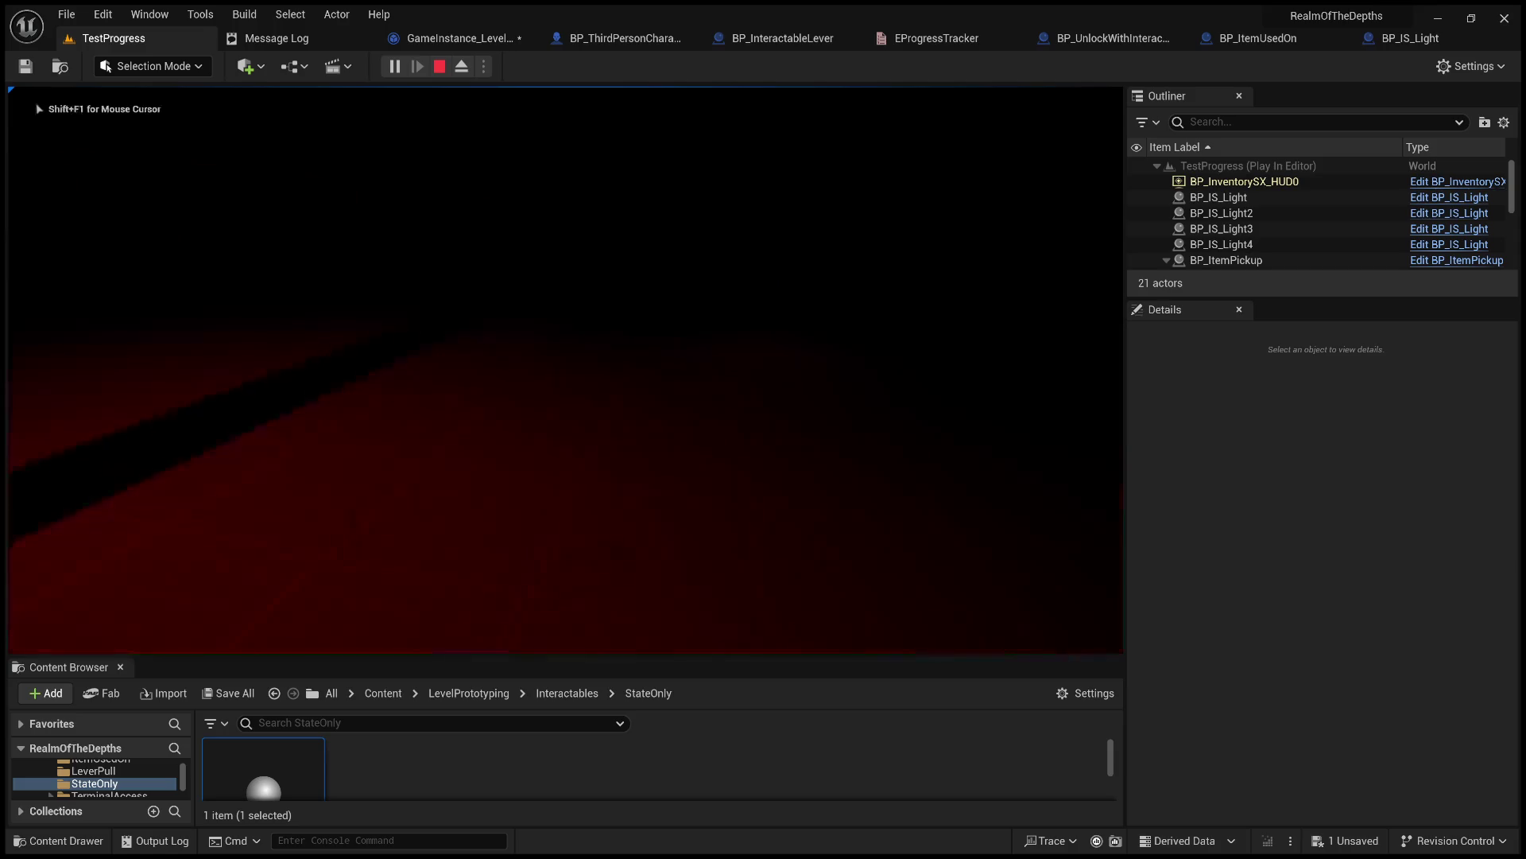
key("w")
key("e")
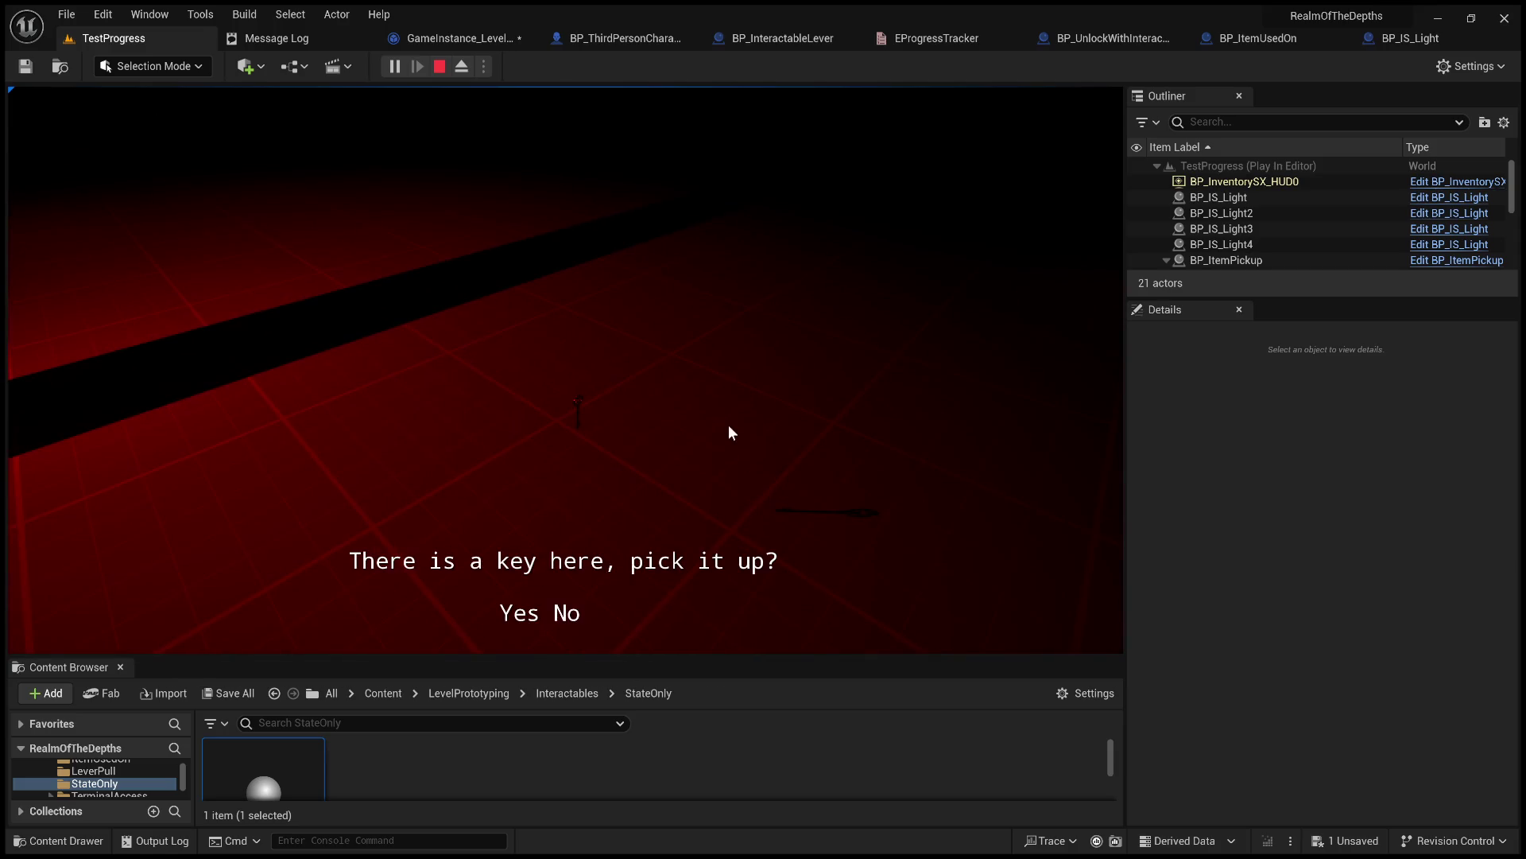
left_click(536, 614)
Use the key from the inventory to open the door, then eject and select BP_IS_Light2.
key("e")
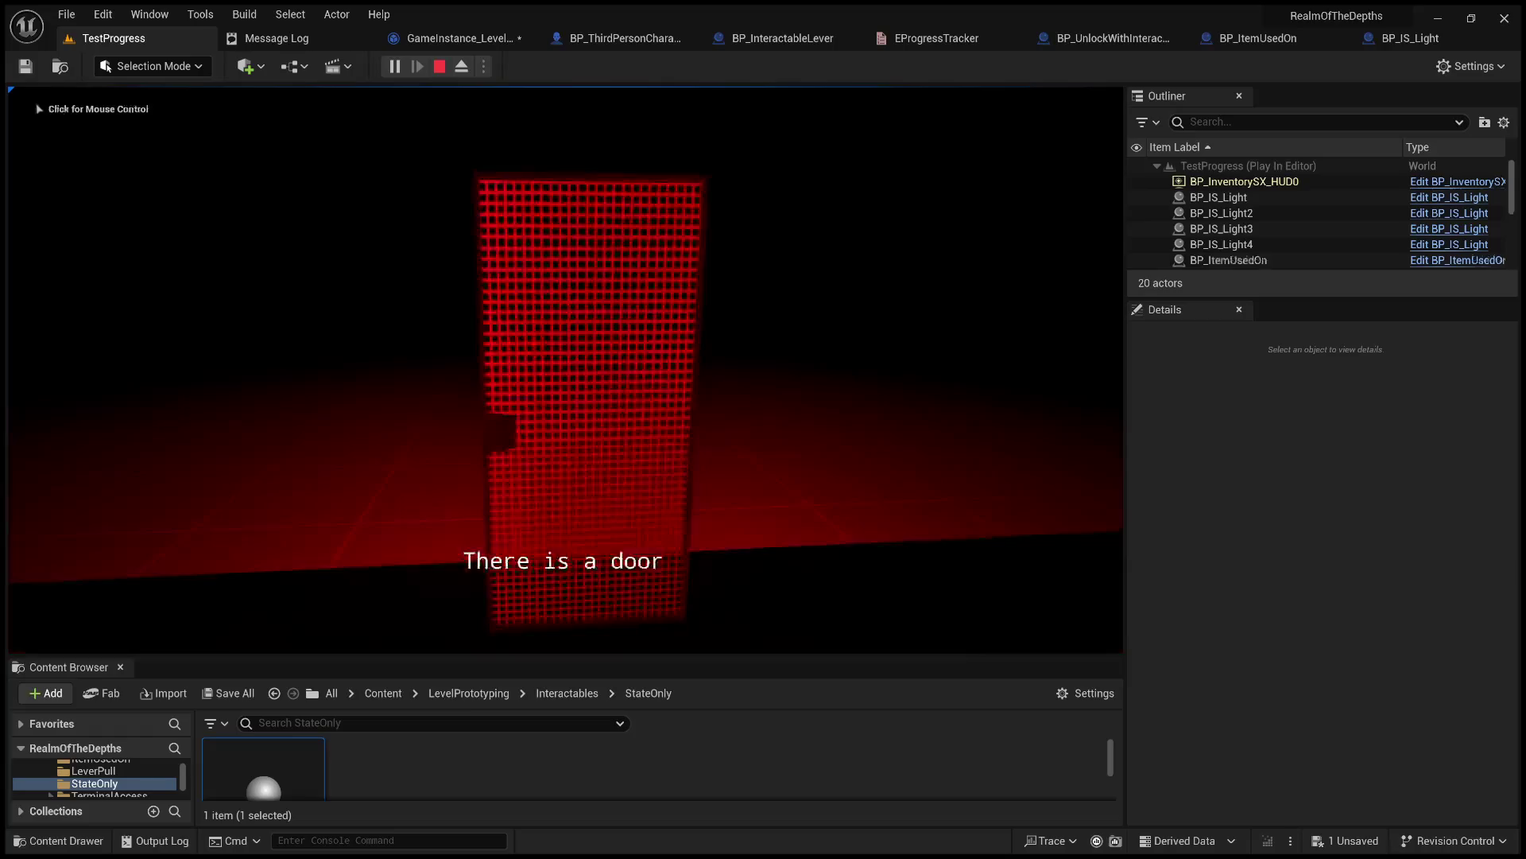
key("Tab")
left_click(760, 316)
left_click(661, 296)
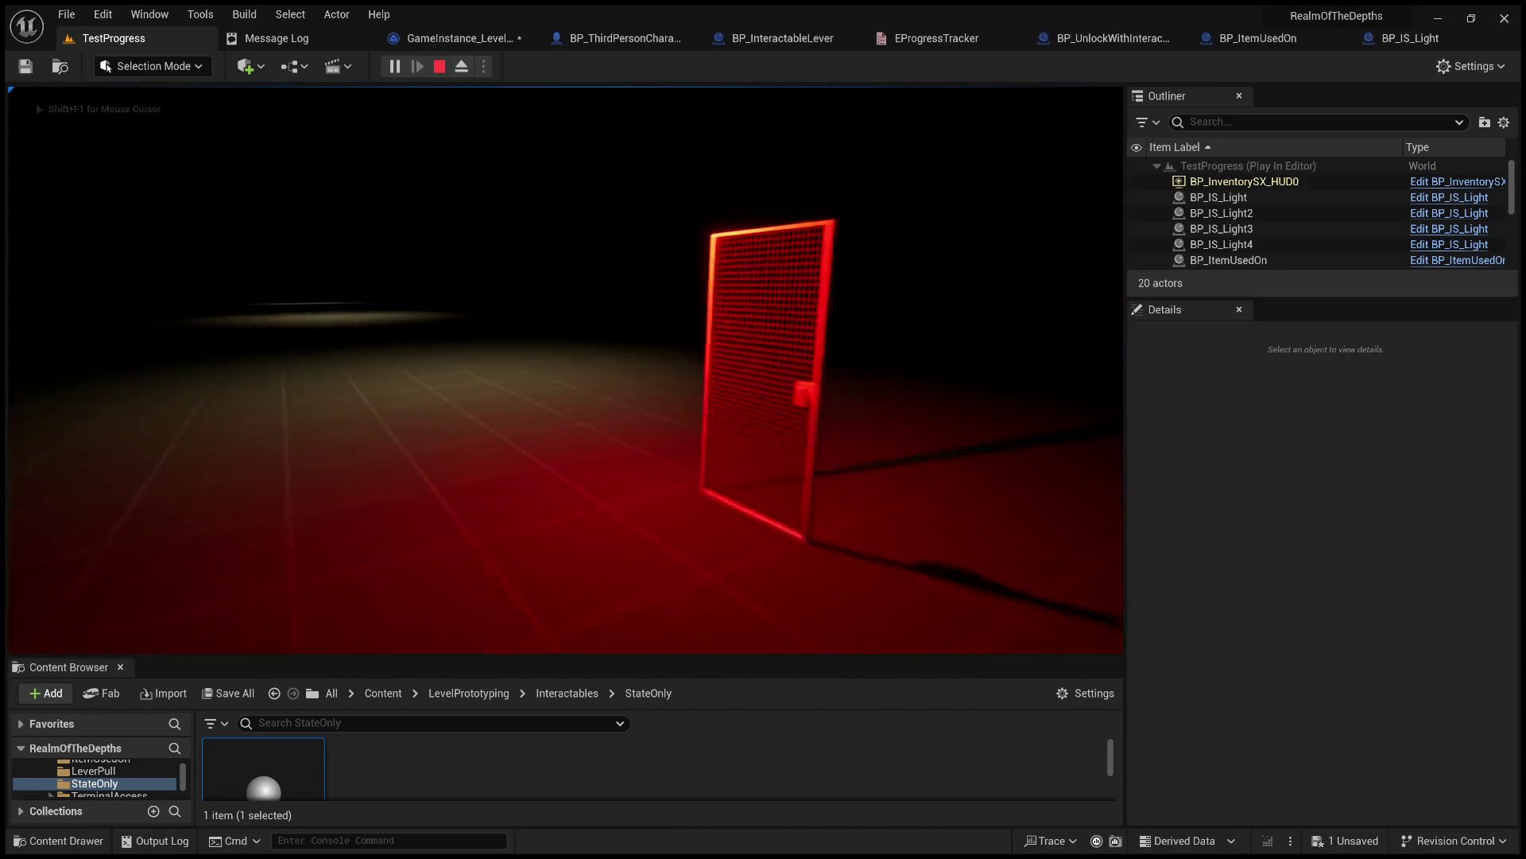
key("s")
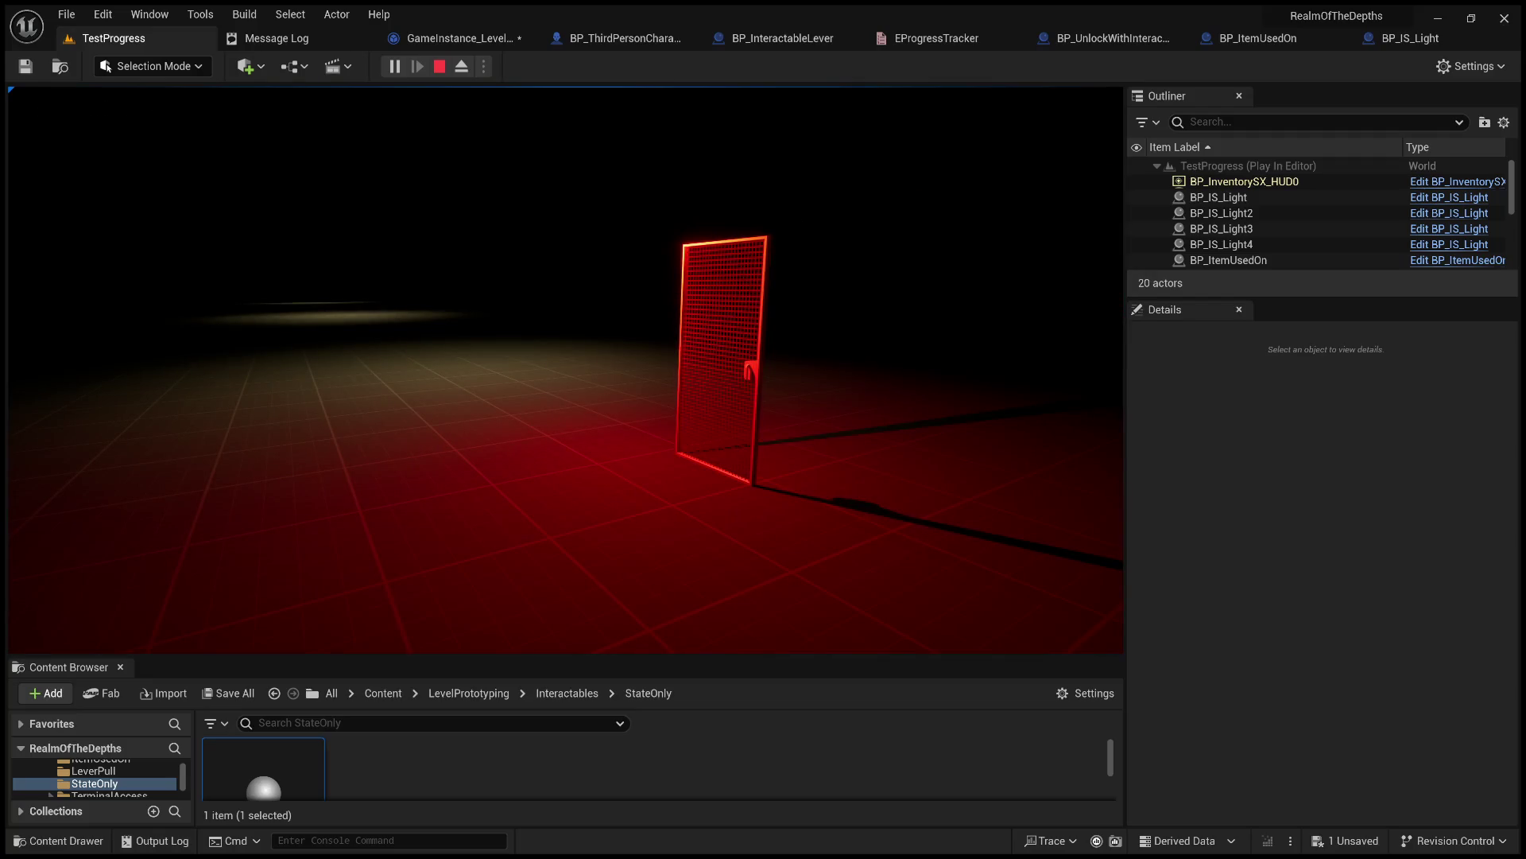
key("F8")
left_click(708, 288)
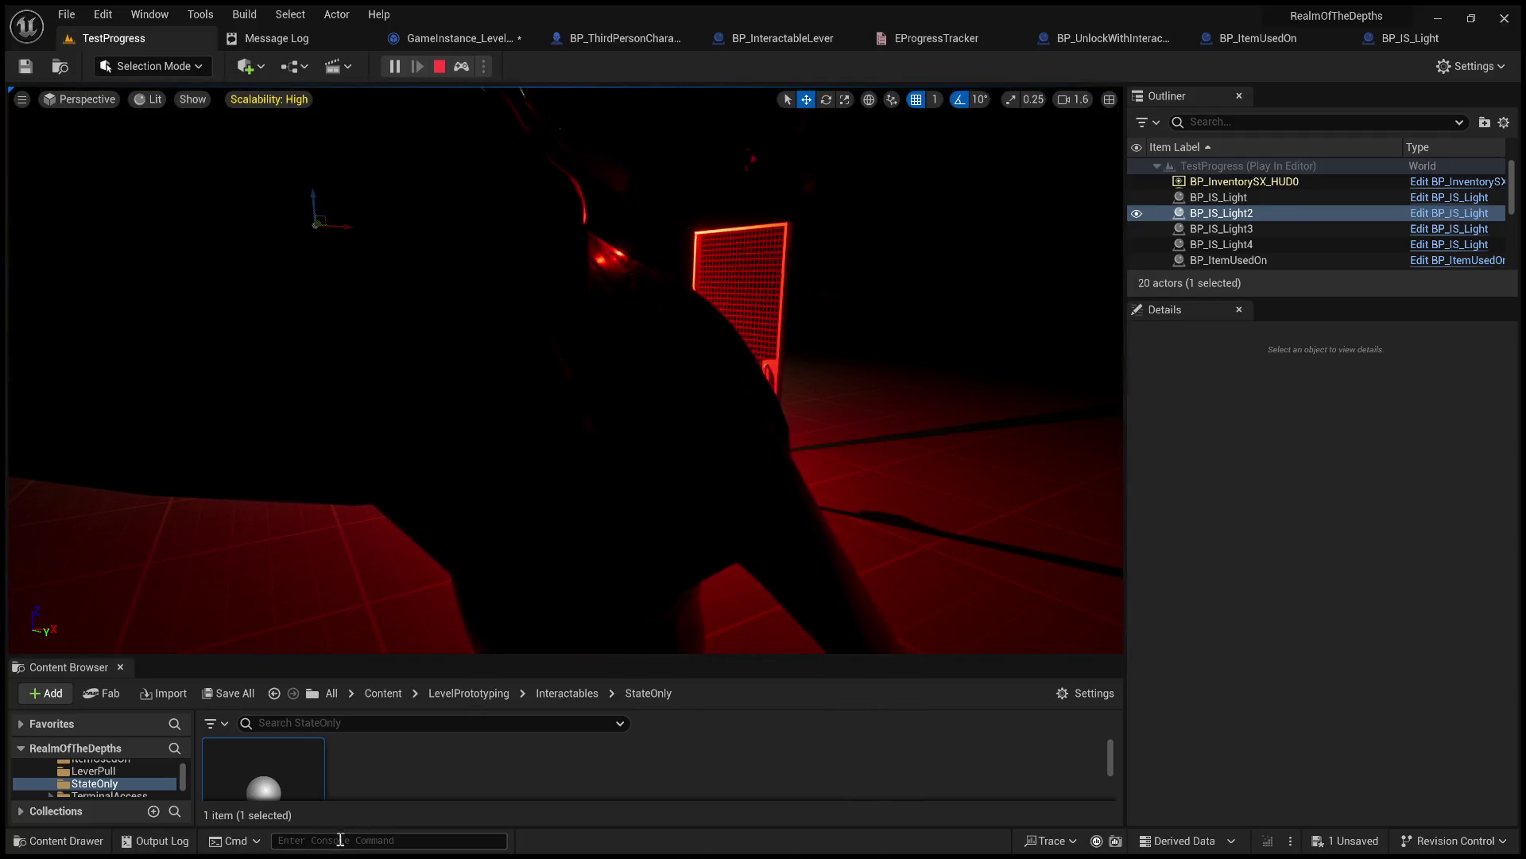
Run RestartLevel in the Cmd console, then Stop the play session.
left_click(338, 841)
type("RestartLevel")
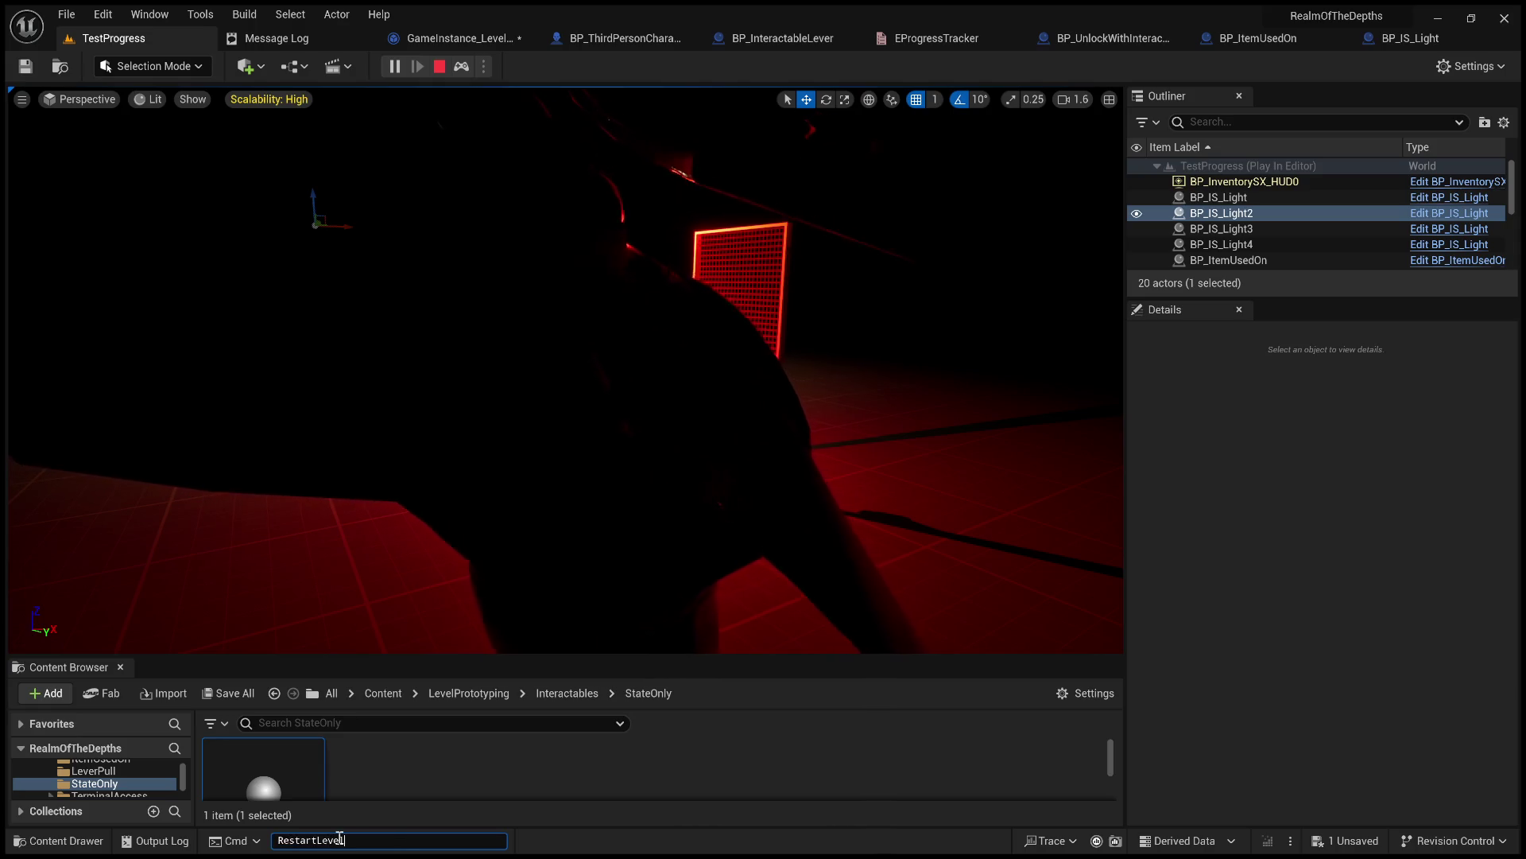
key("Return")
left_click(660, 507)
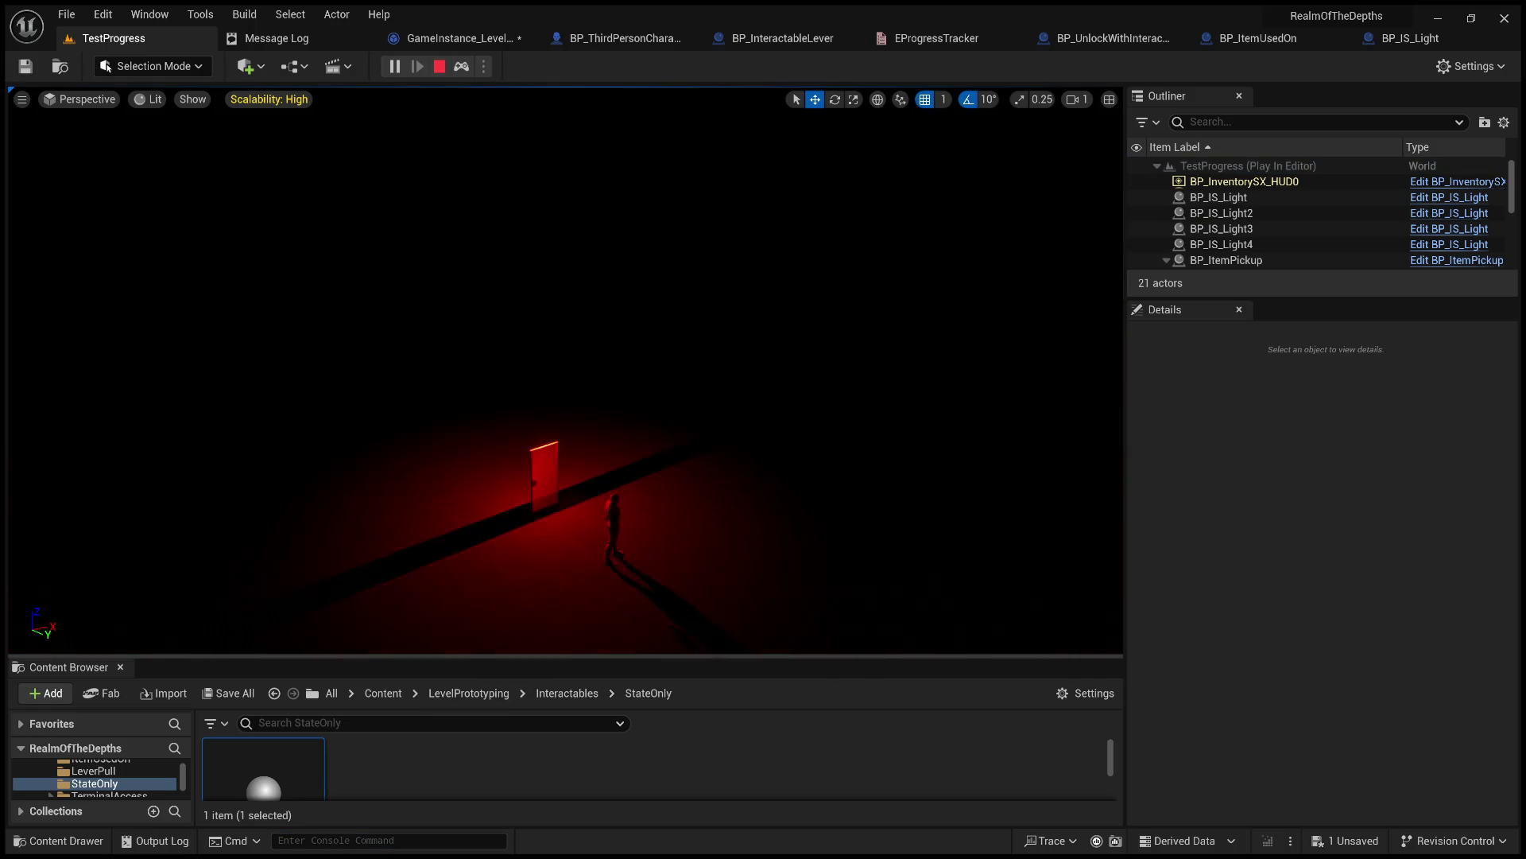
left_click(440, 67)
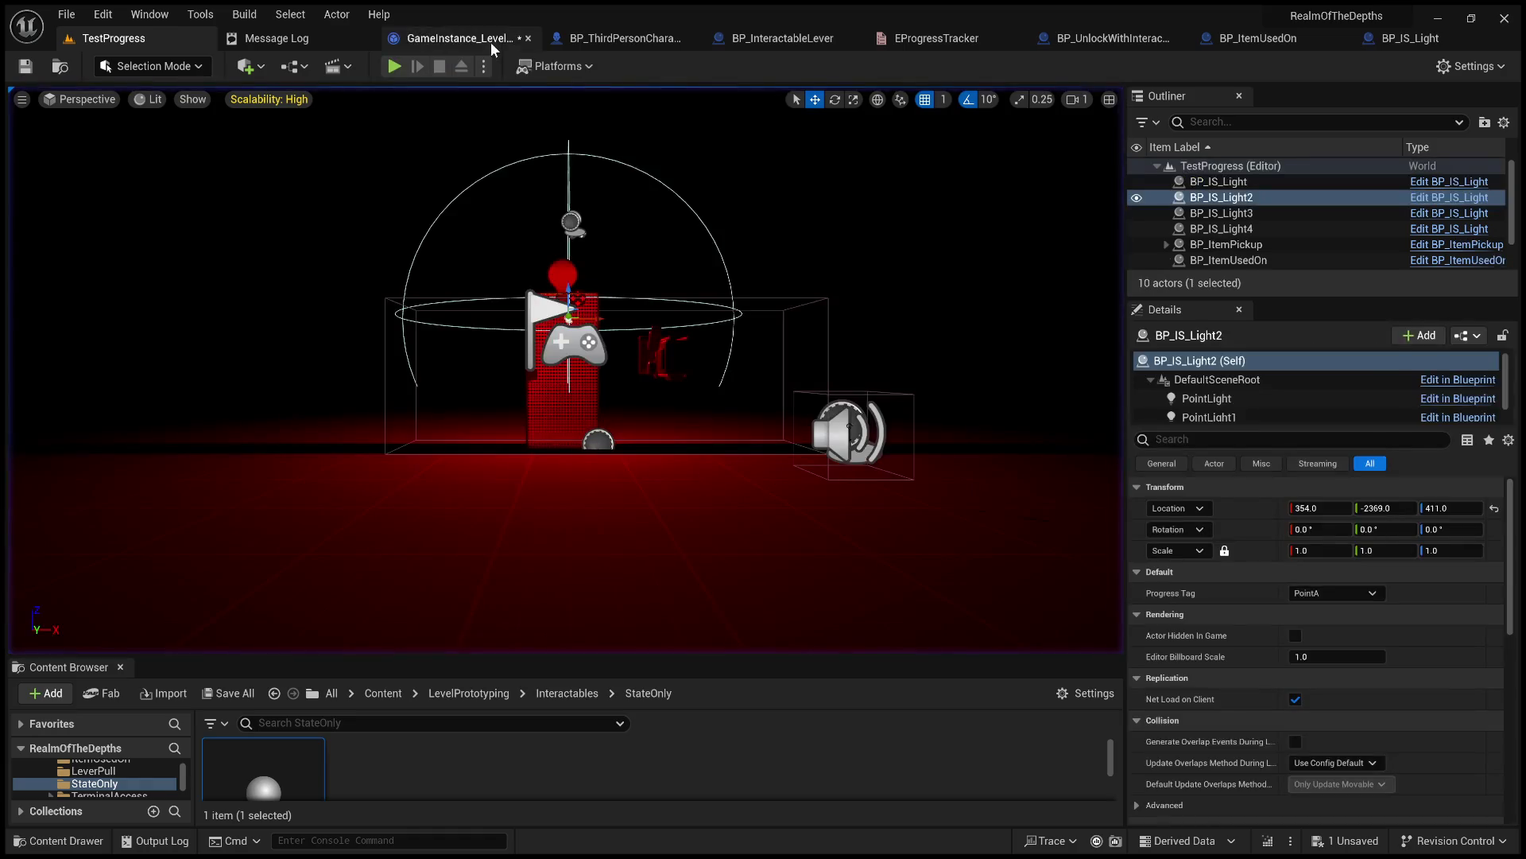
Bring GameInstance_LevelMaster forward, then switch to the TestProgress Level Blueprint.
left_click(477, 39)
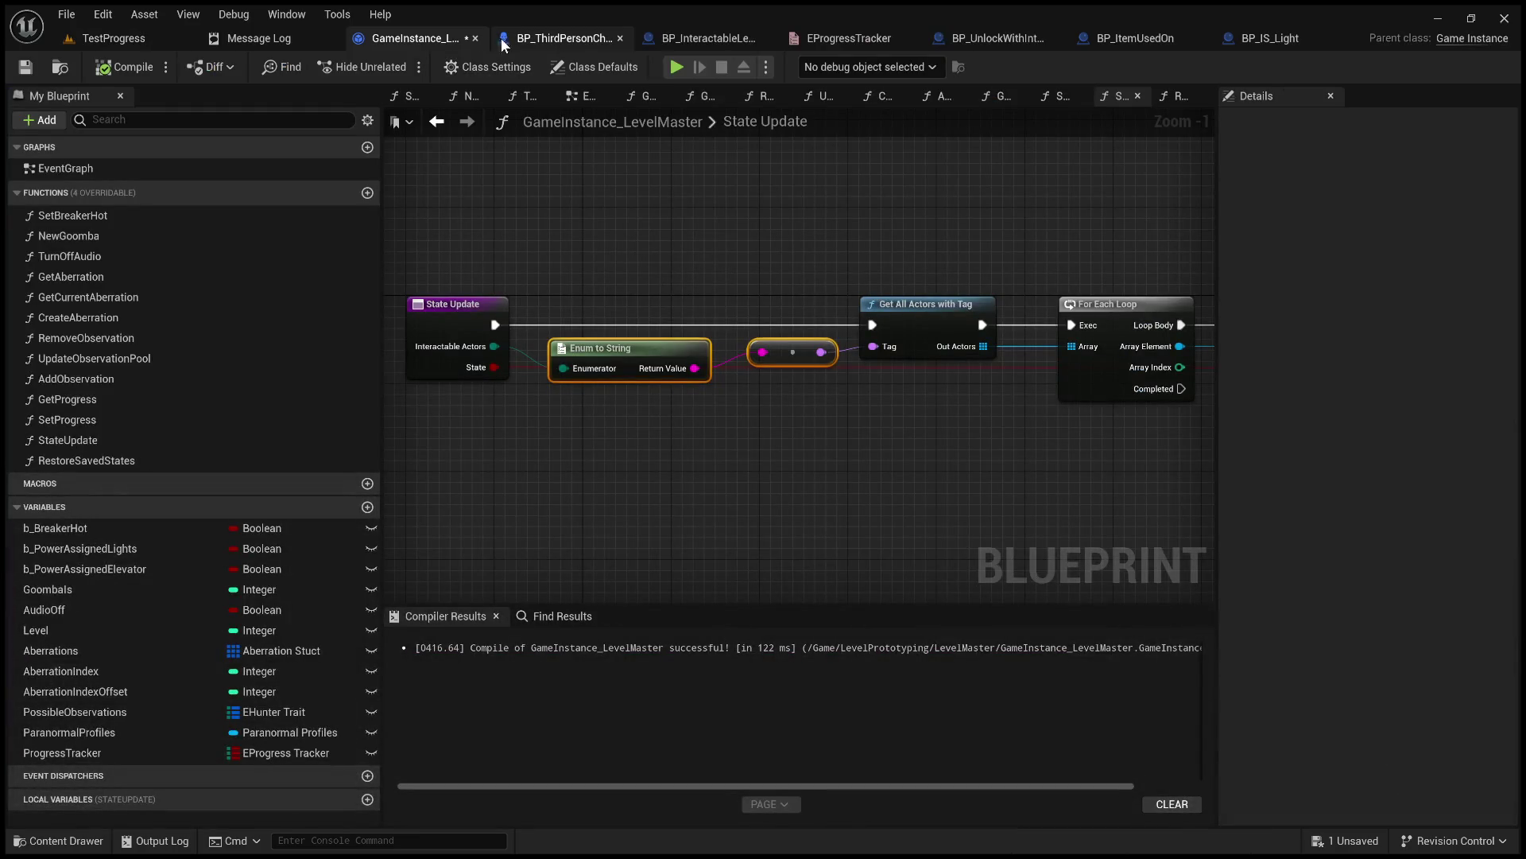
left_click(141, 40)
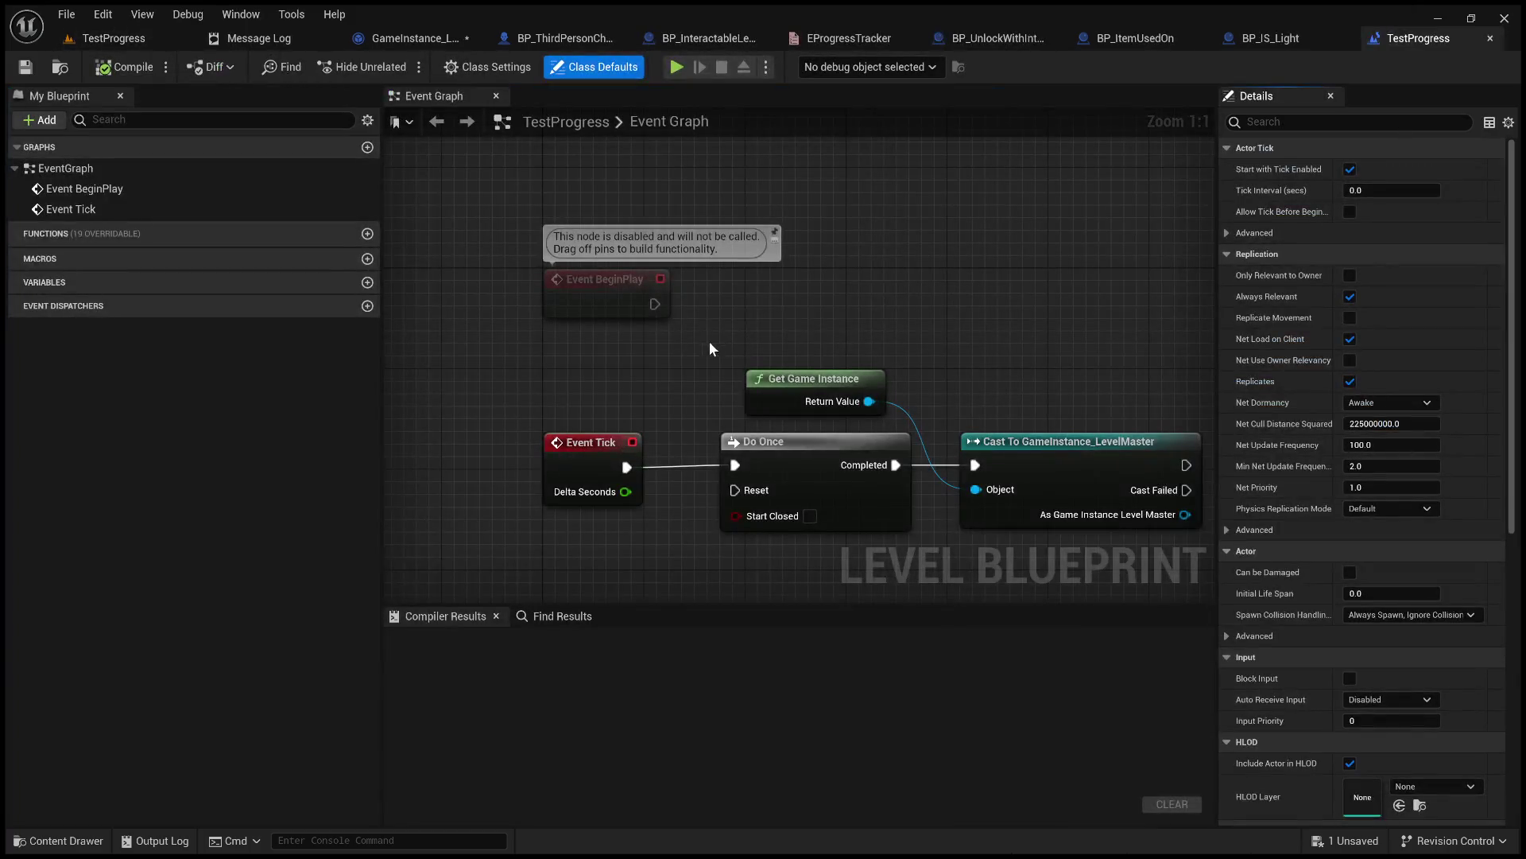
Inspect the Restore Saved States function in GameInstance_LevelMaster, then return to the Level Blueprint.
mouse_move(818, 392)
left_mouse_down()
mouse_move(743, 390)
mouse_move(478, 318)
left_mouse_up()
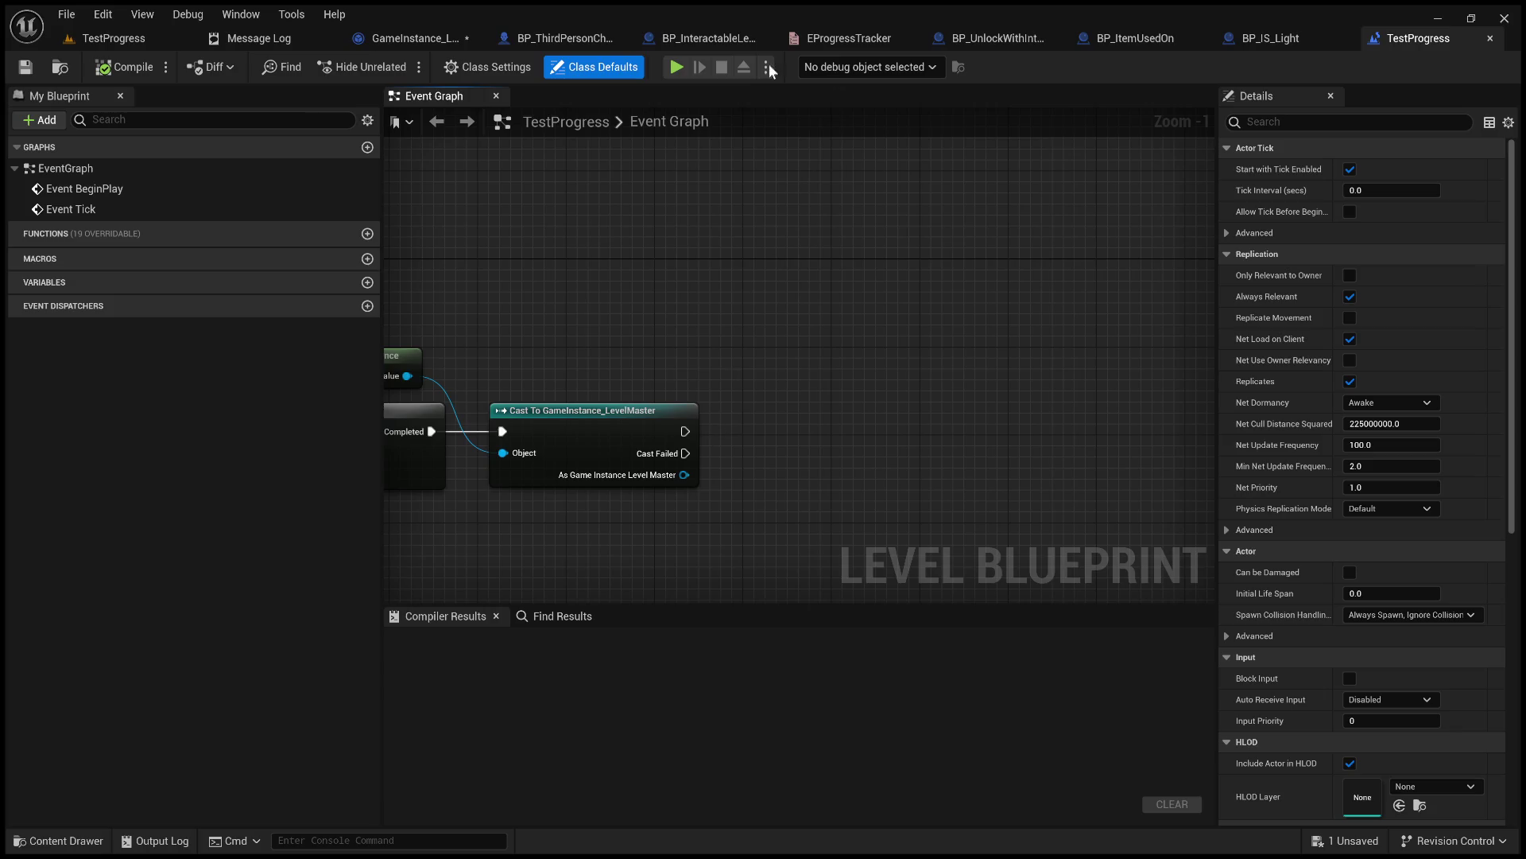
left_click(469, 38)
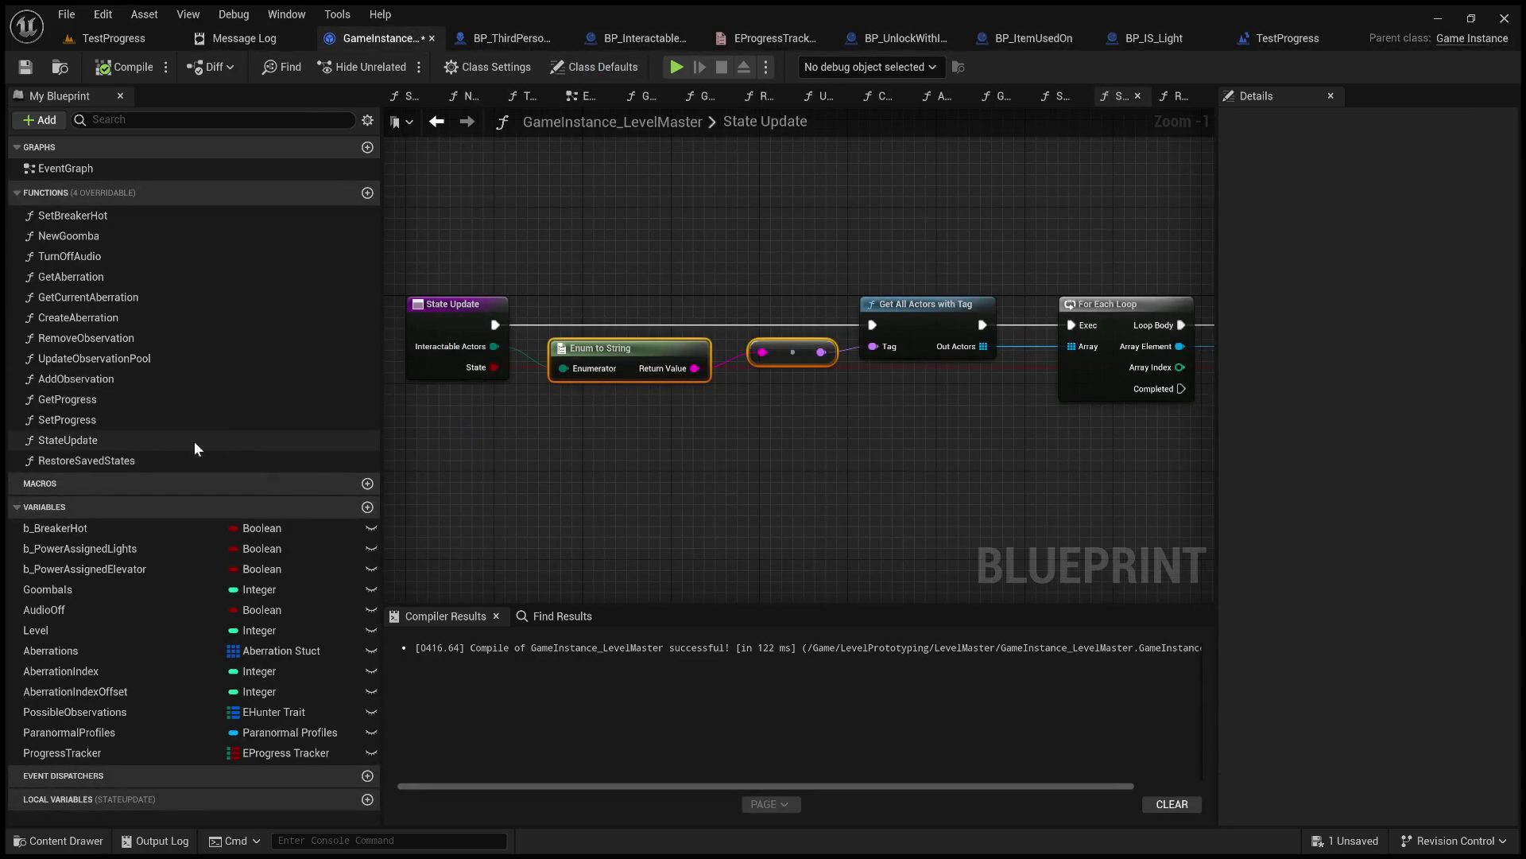
double_click(156, 460)
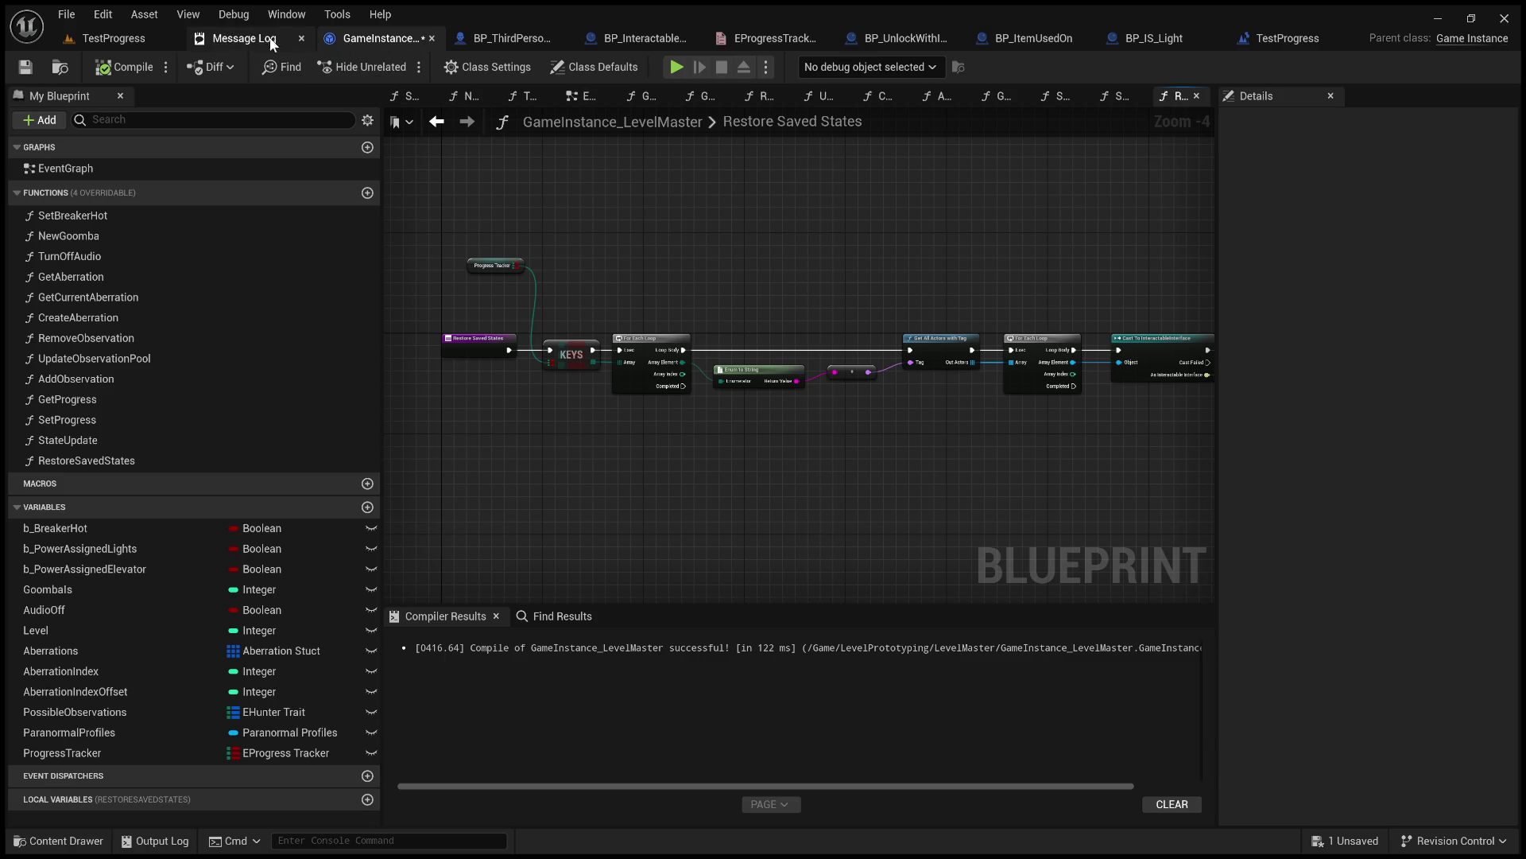
left_click(640, 38)
left_click(518, 39)
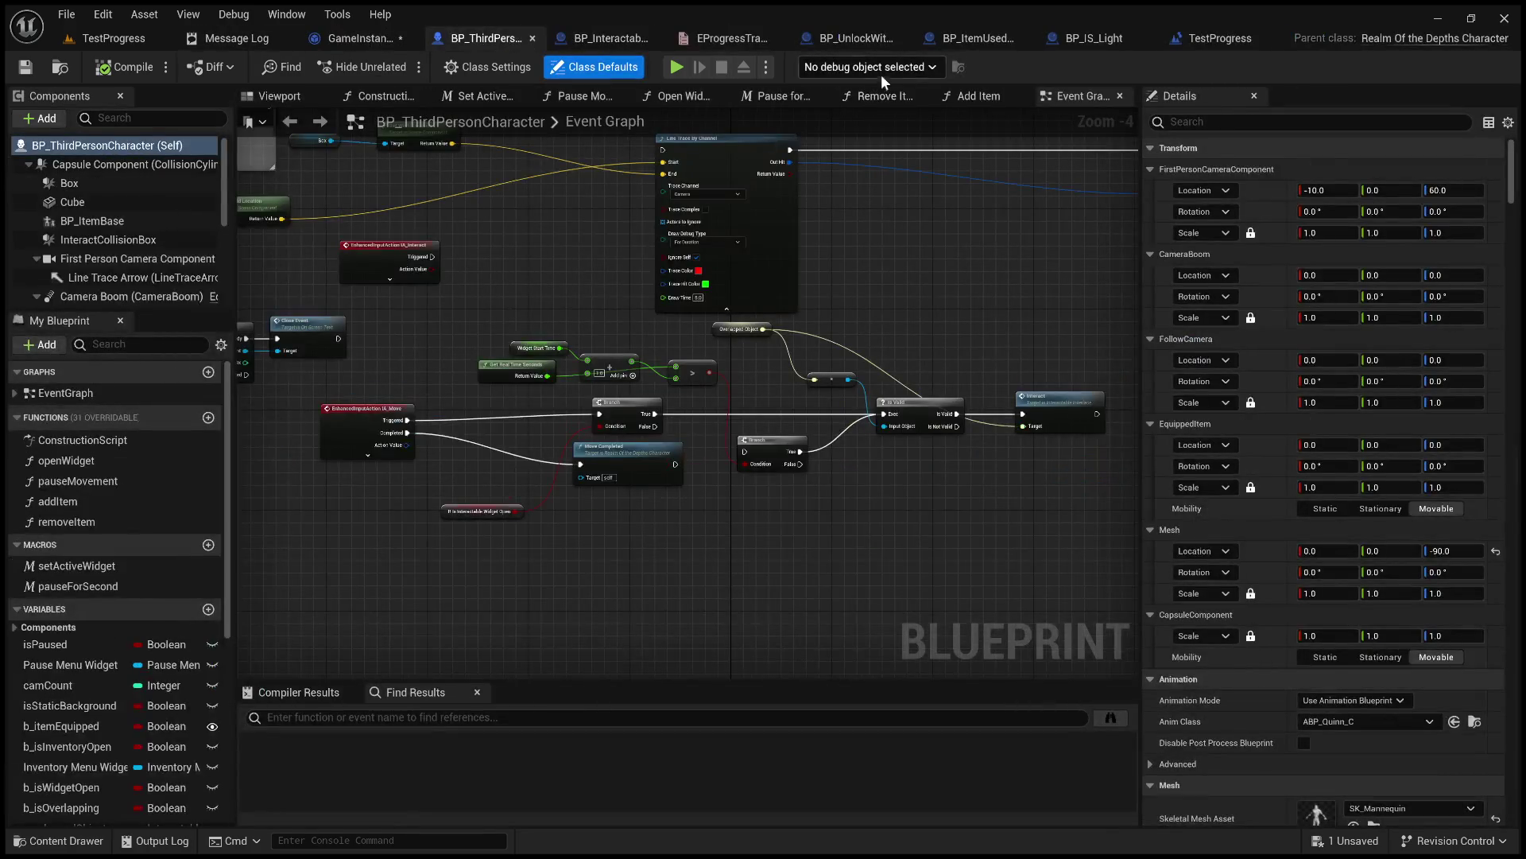
left_click(1219, 39)
Add a Restore Saved States call from the cast's output, then compile and save the Level Blueprint.
mouse_move(684, 475)
left_mouse_down()
mouse_move(866, 402)
mouse_move(869, 383)
mouse_move(807, 404)
left_mouse_up()
left_click(922, 483)
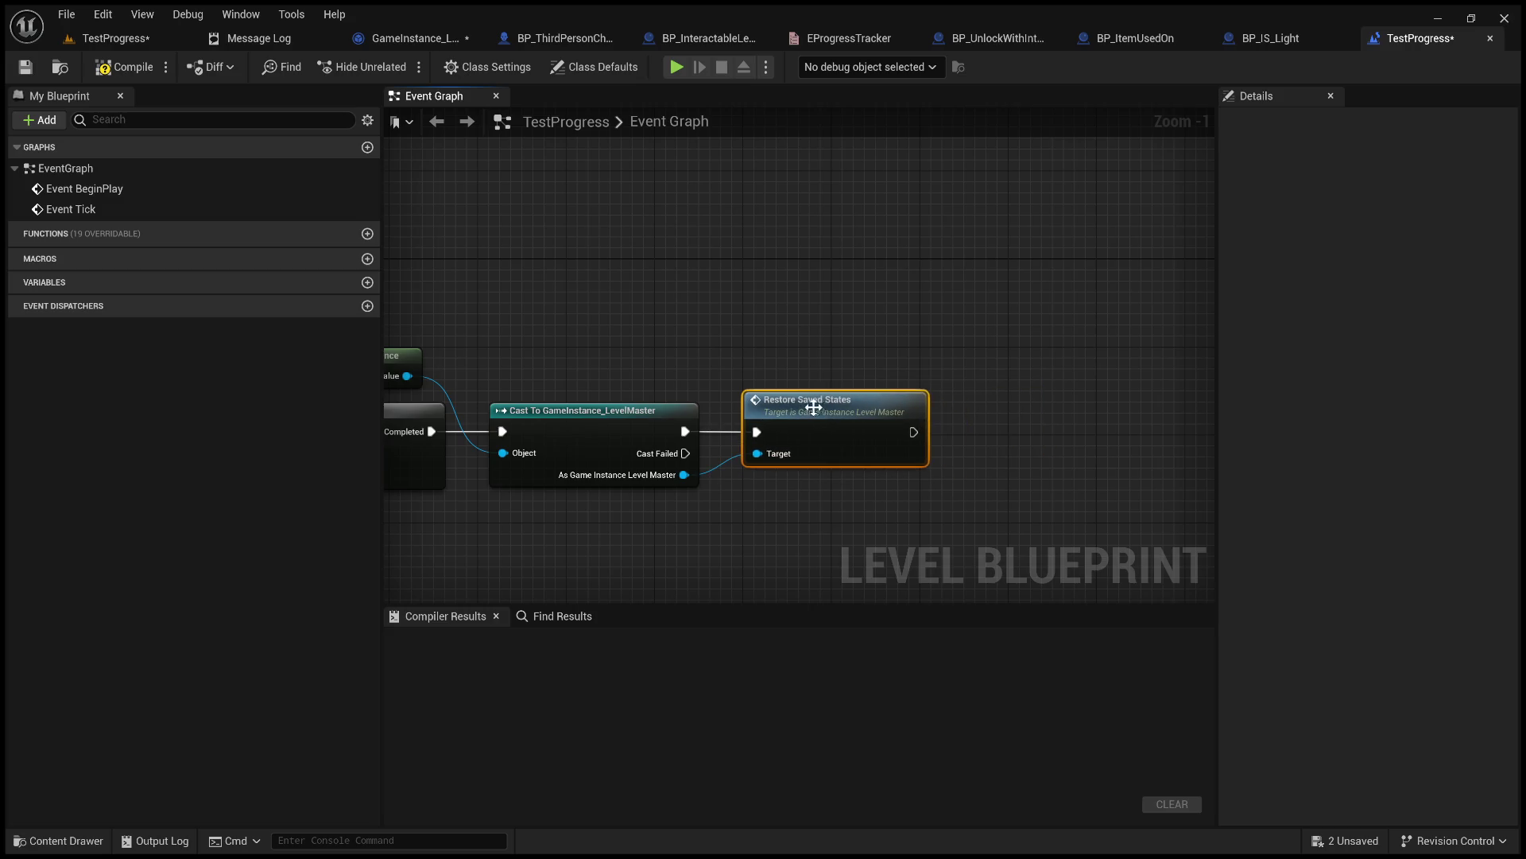
left_click(123, 67)
left_click(36, 68)
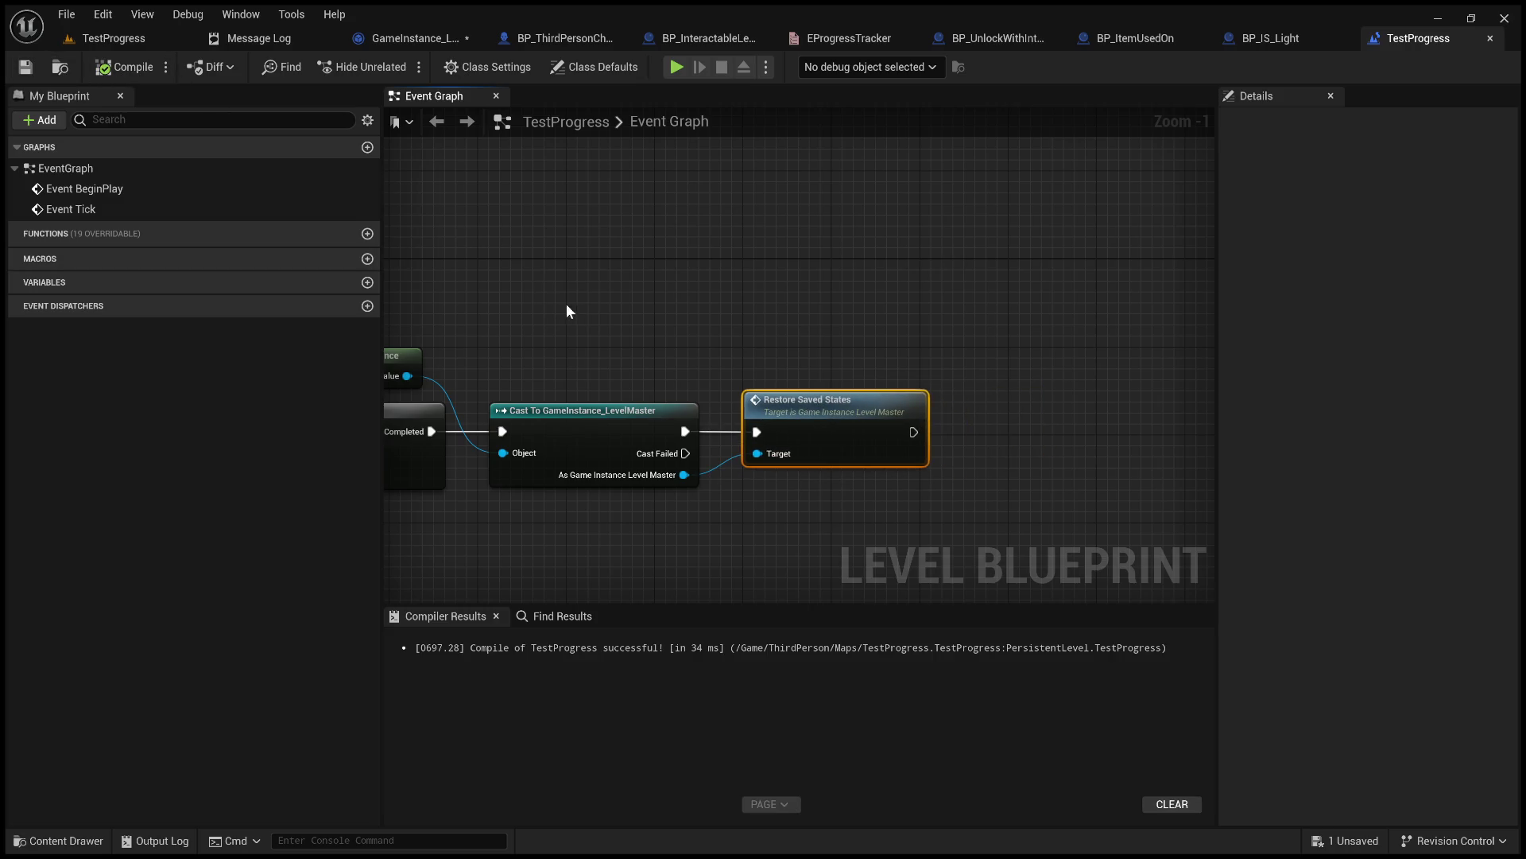
scroll(780, 287, "down", 2)
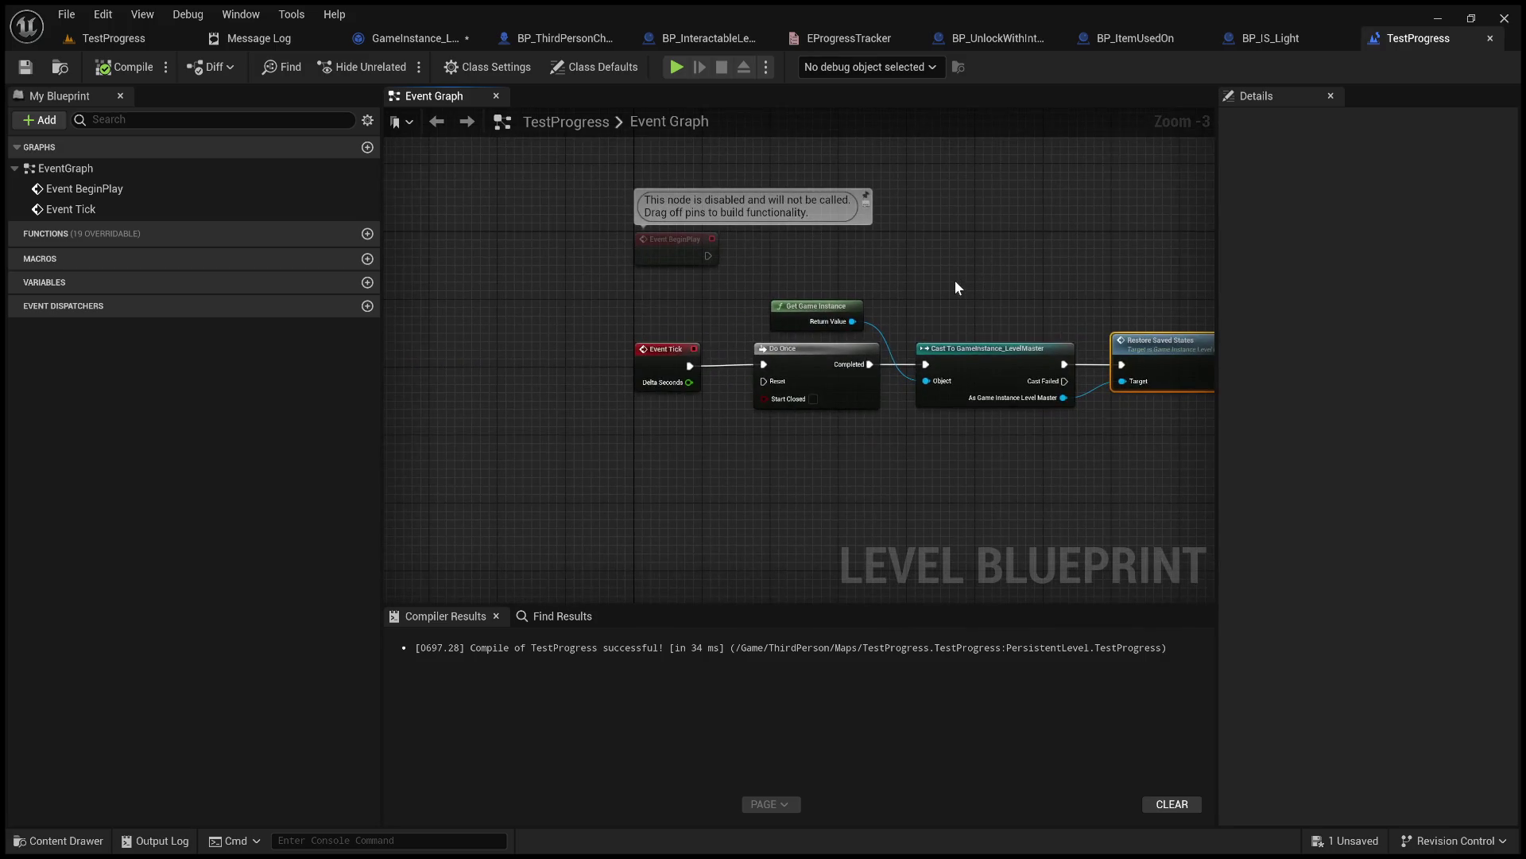
scroll(928, 282, "up", 2)
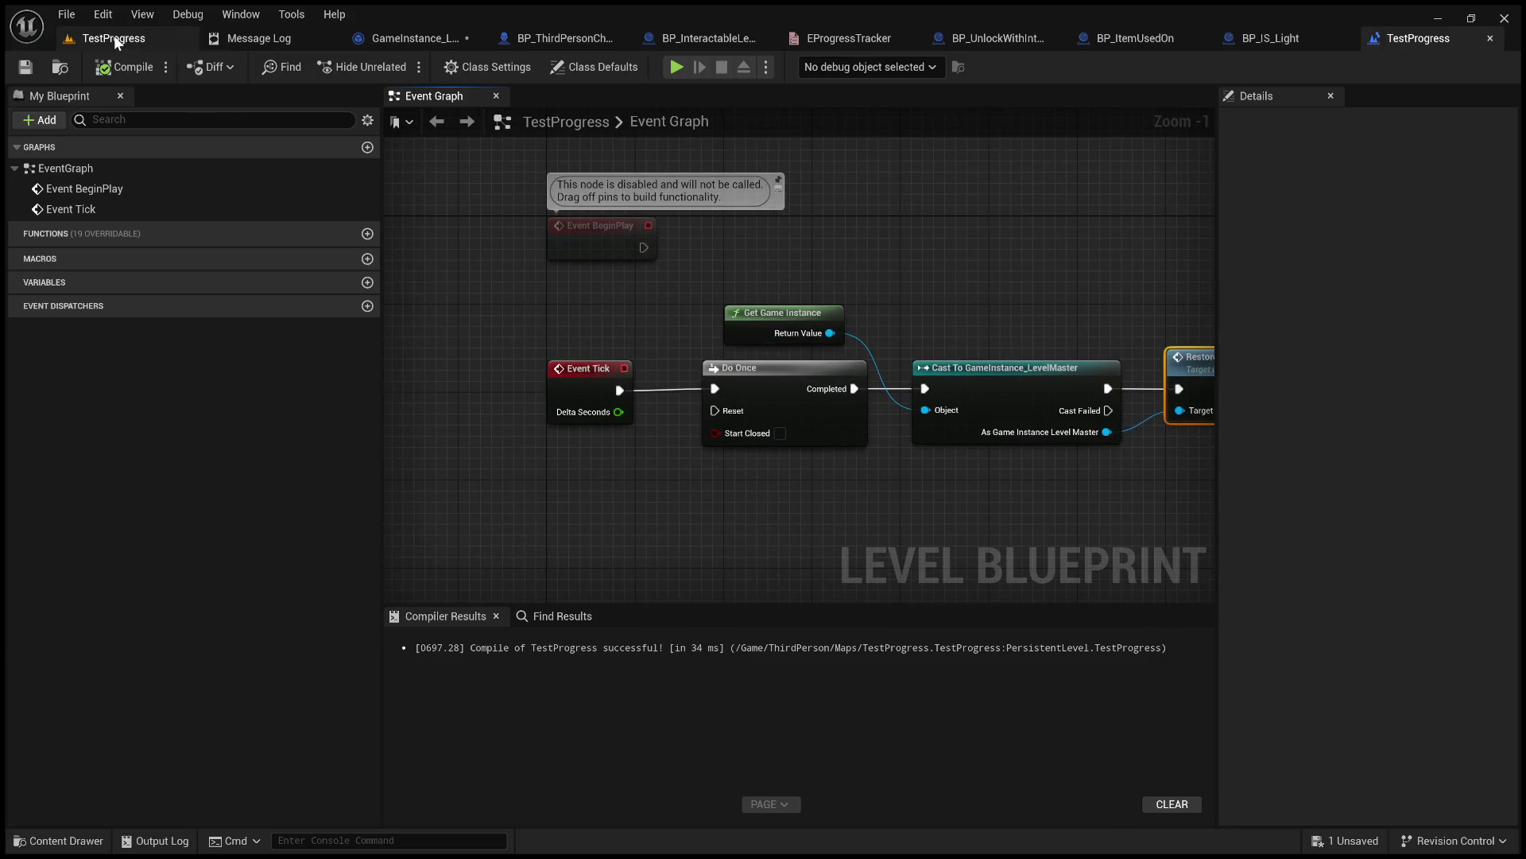
Play TestProgress, pick up the key, use the F10 key on the door, and eject.
left_click(113, 36)
left_click(394, 67)
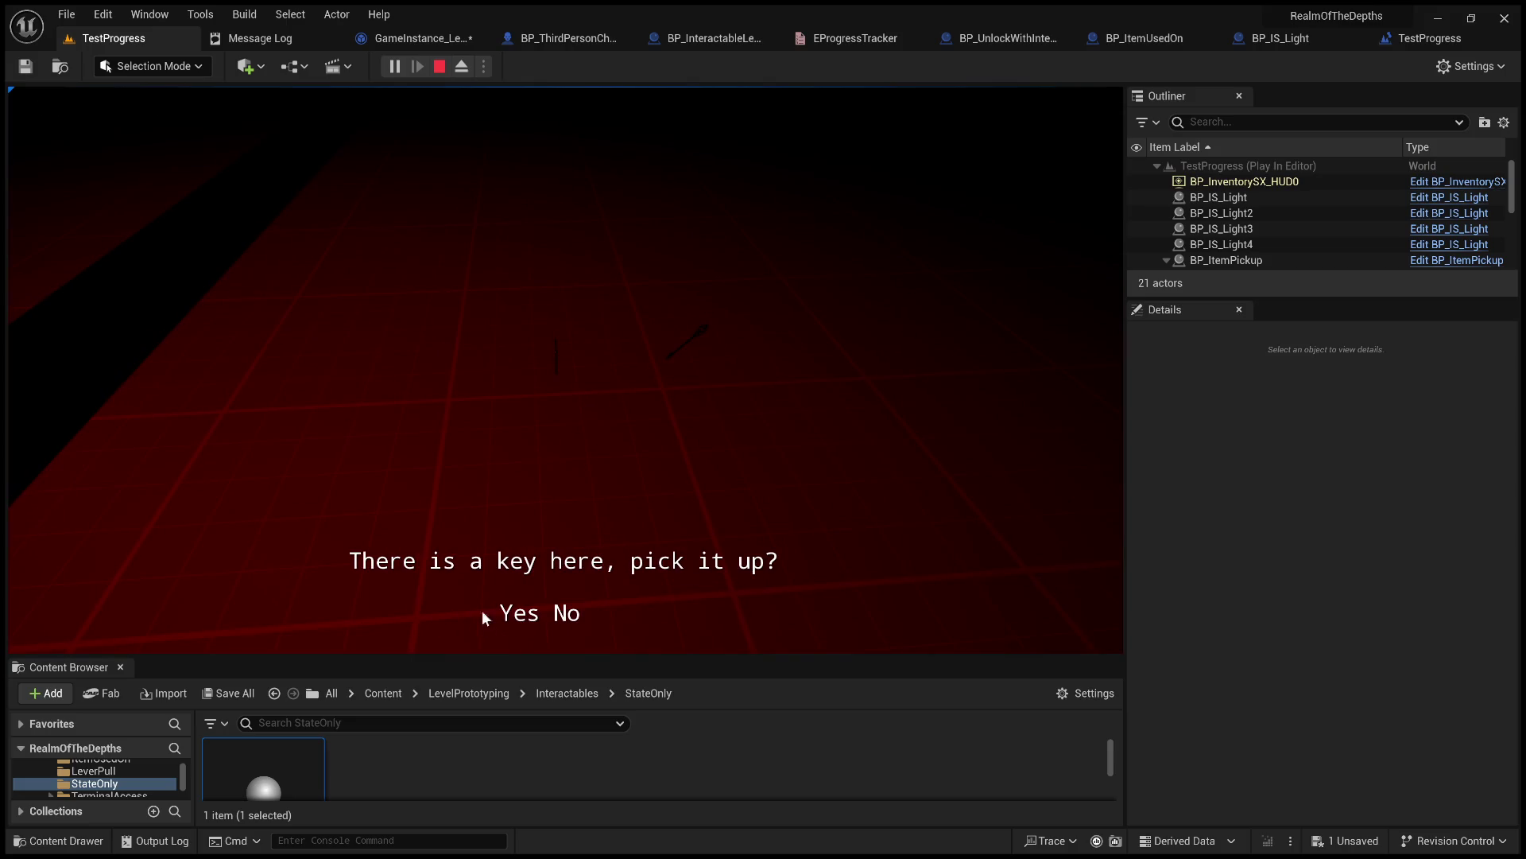
left_click(519, 612)
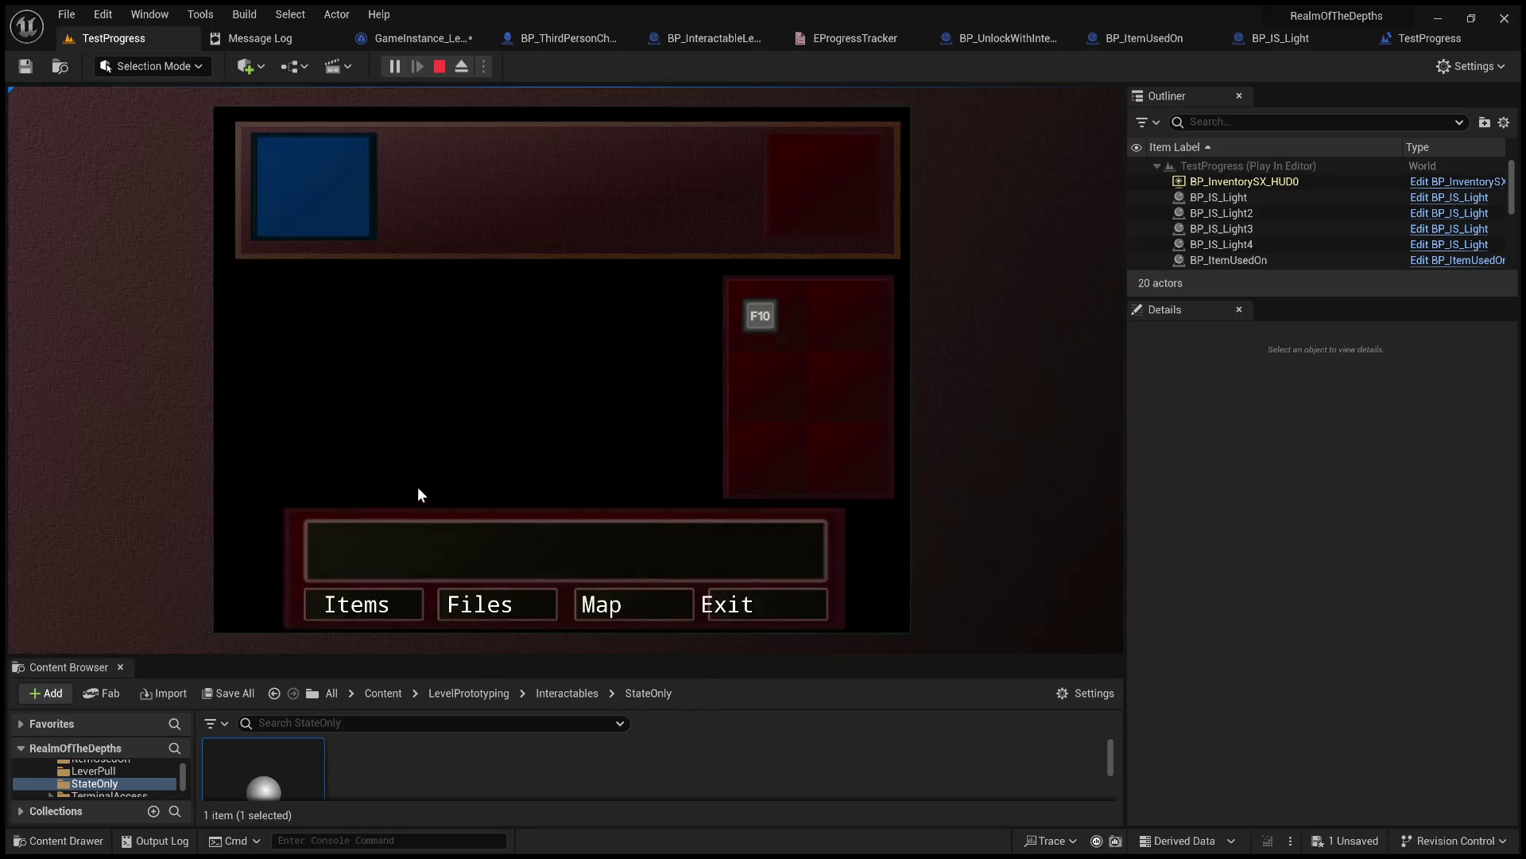
left_click(780, 311)
left_click(670, 296)
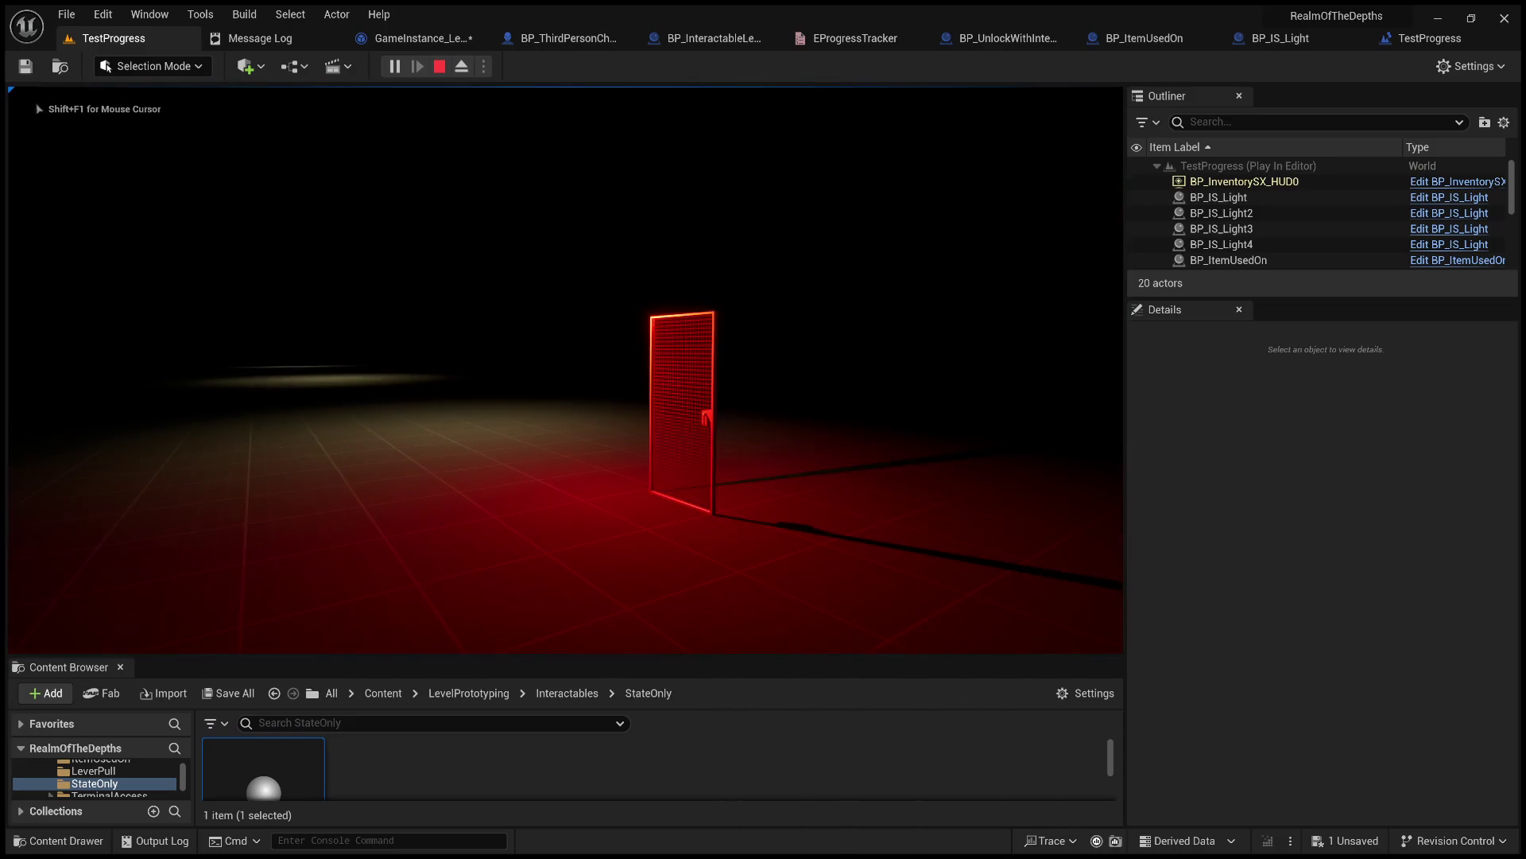
key("F8")
left_click(707, 279)
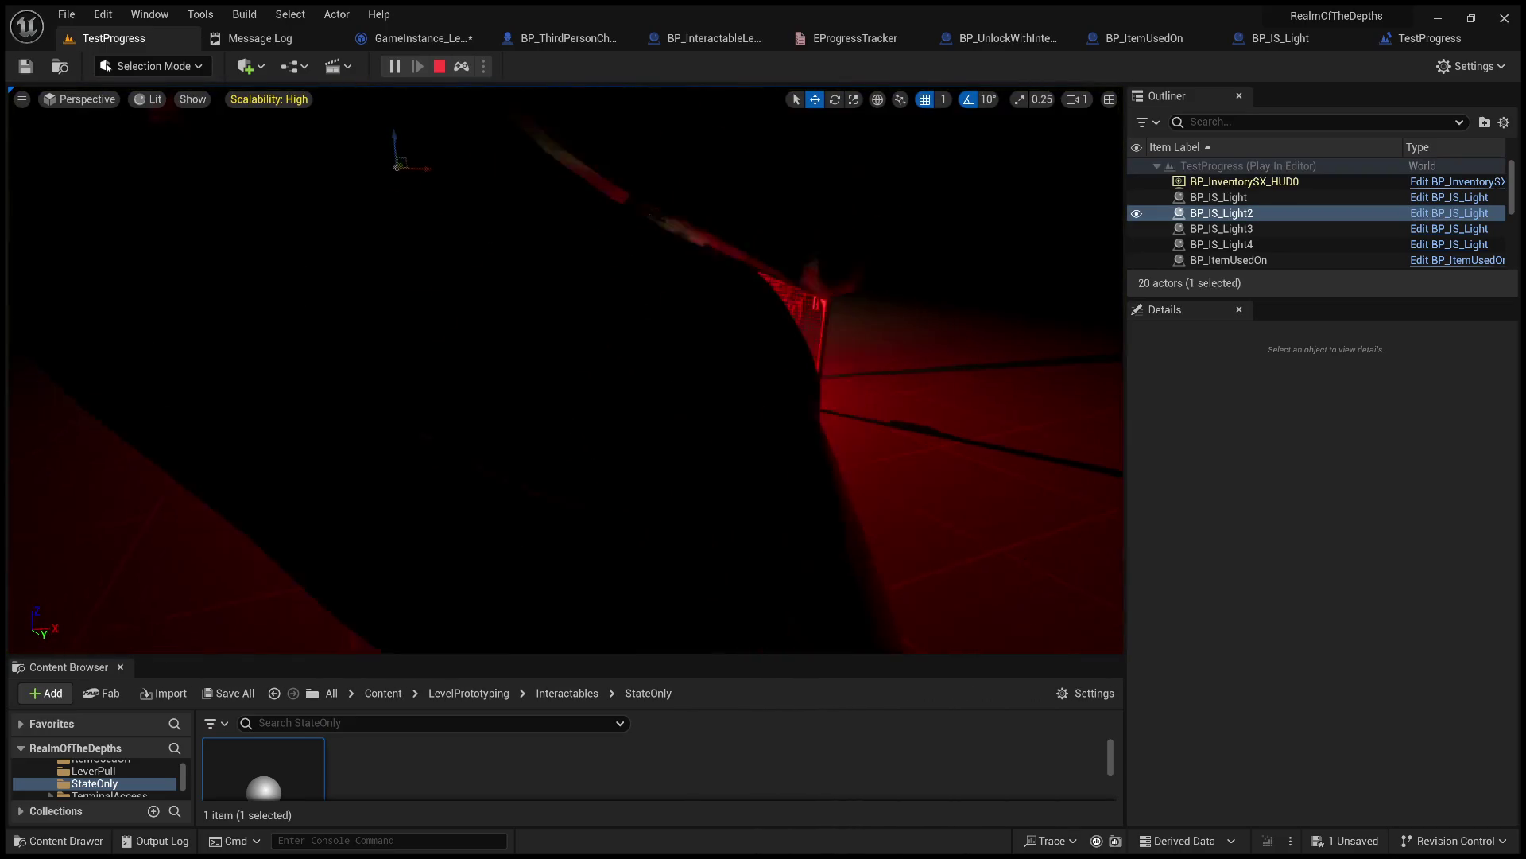
Enter RestartLevel in the console, then Stop the play session.
left_click(389, 840)
type("restart")
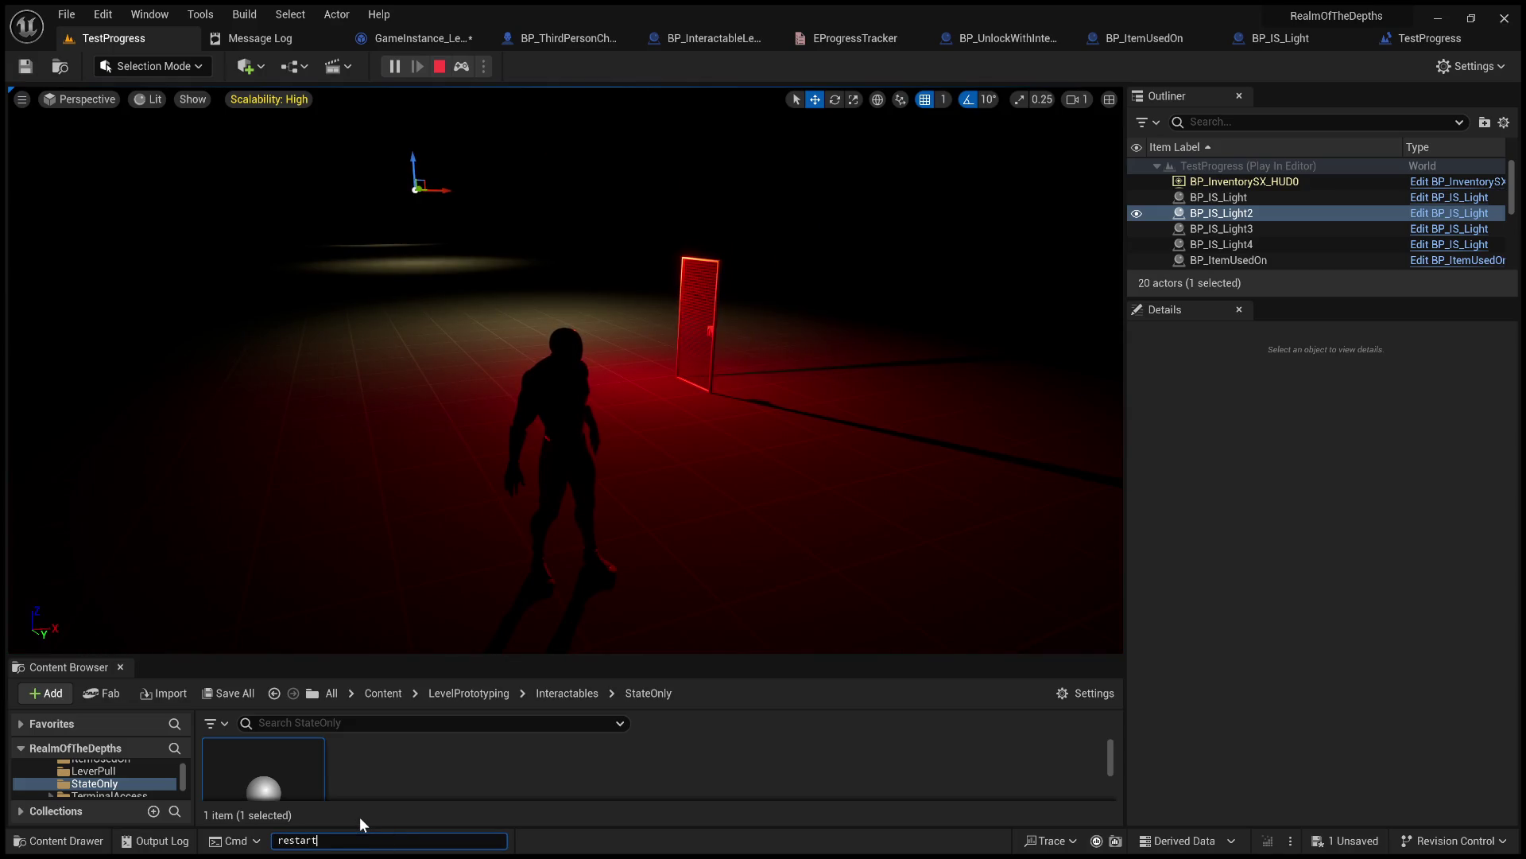
key("BackSpace")
key("BackSpace")
key("BackSpace")
type("Restar")
key("Return")
left_click(669, 470)
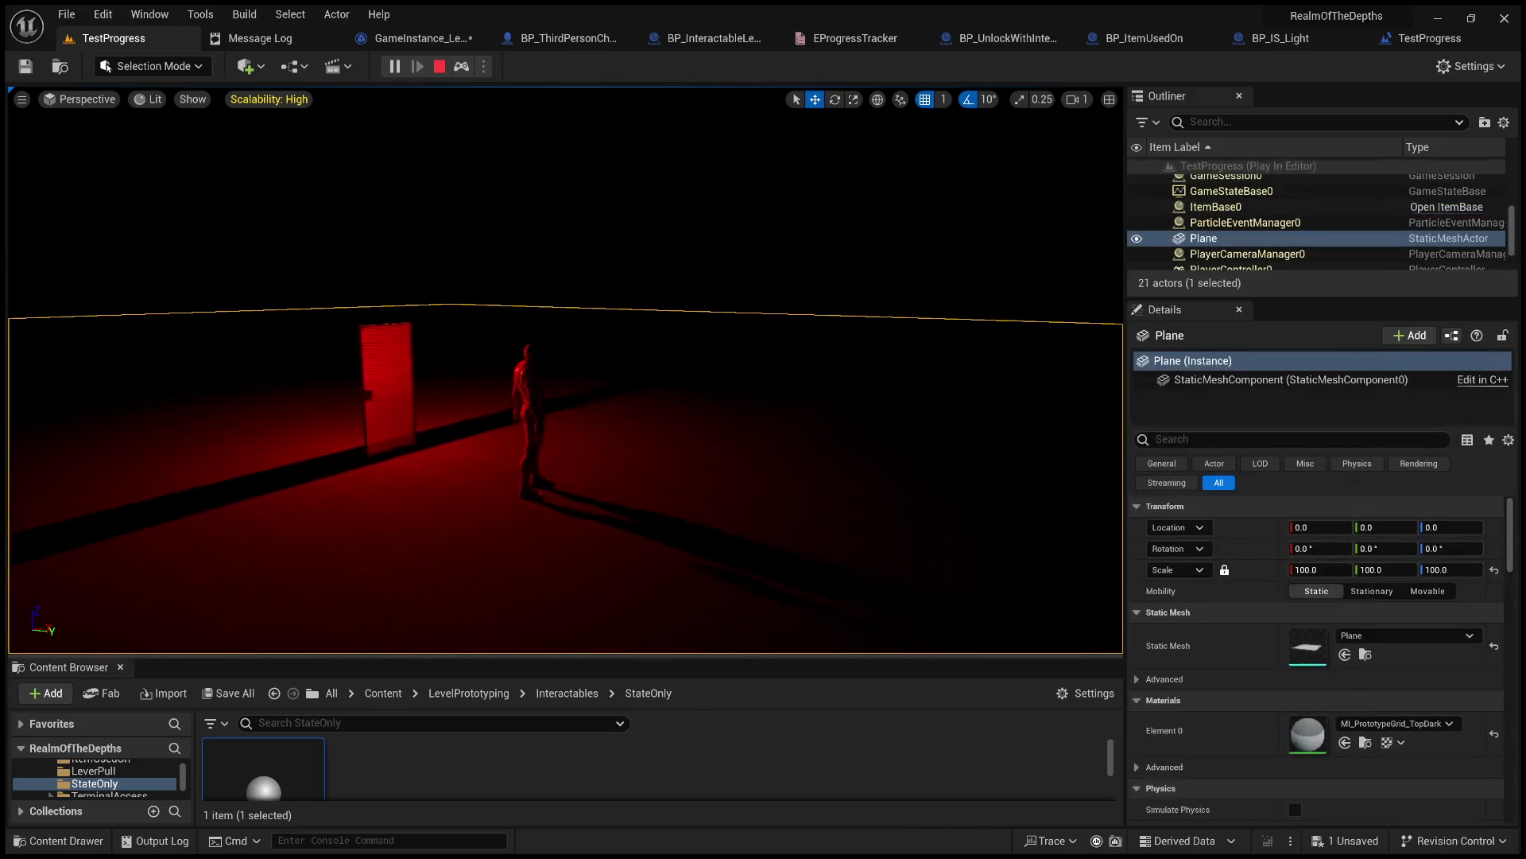
left_click(438, 66)
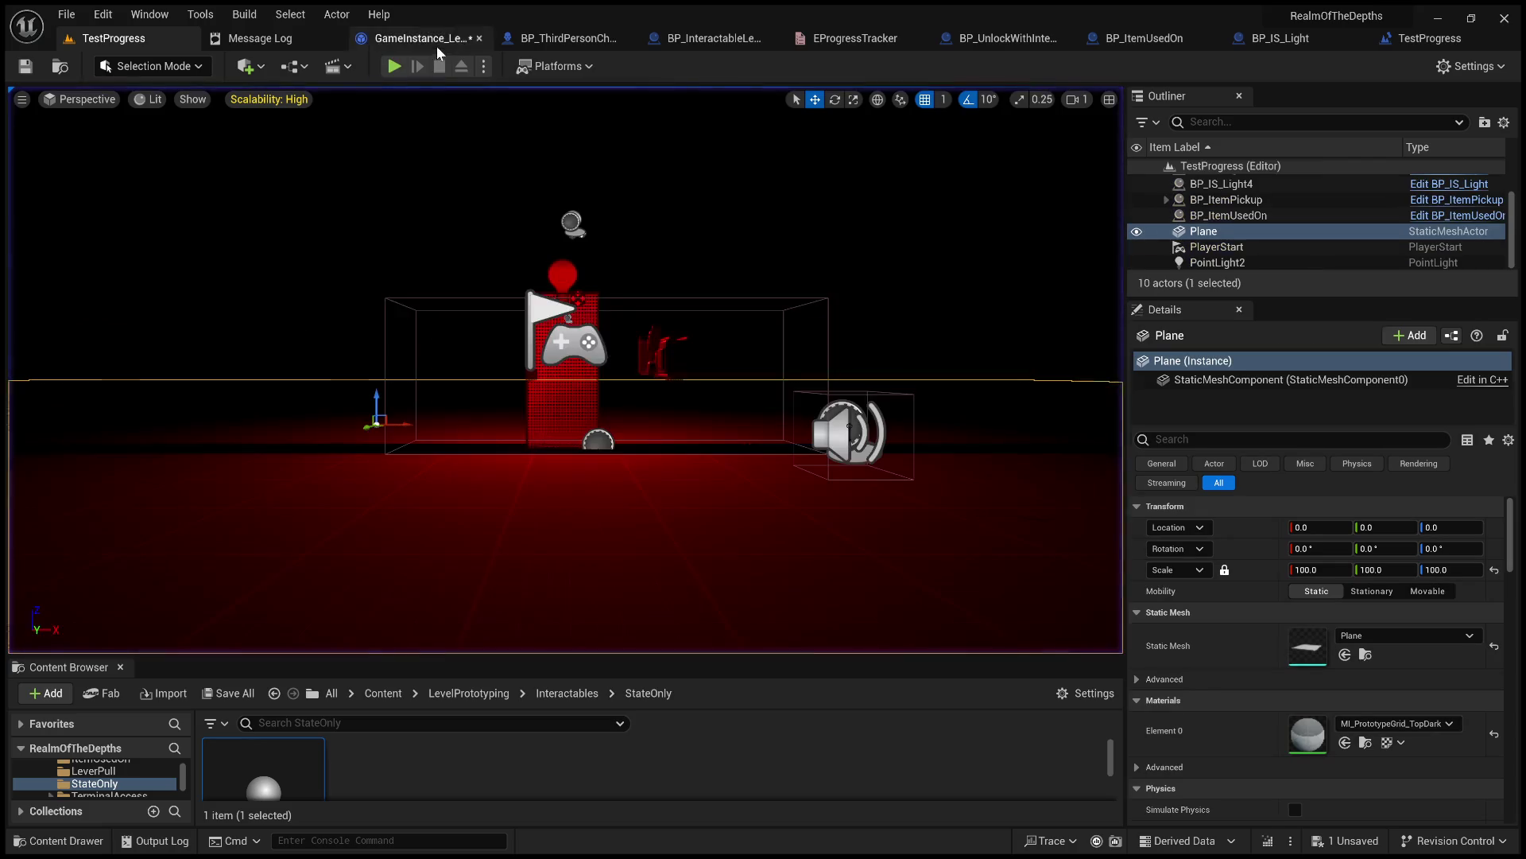
Hook Event BeginPlay into the Level Blueprint's event chain and delete the Do Once node.
left_click(413, 39)
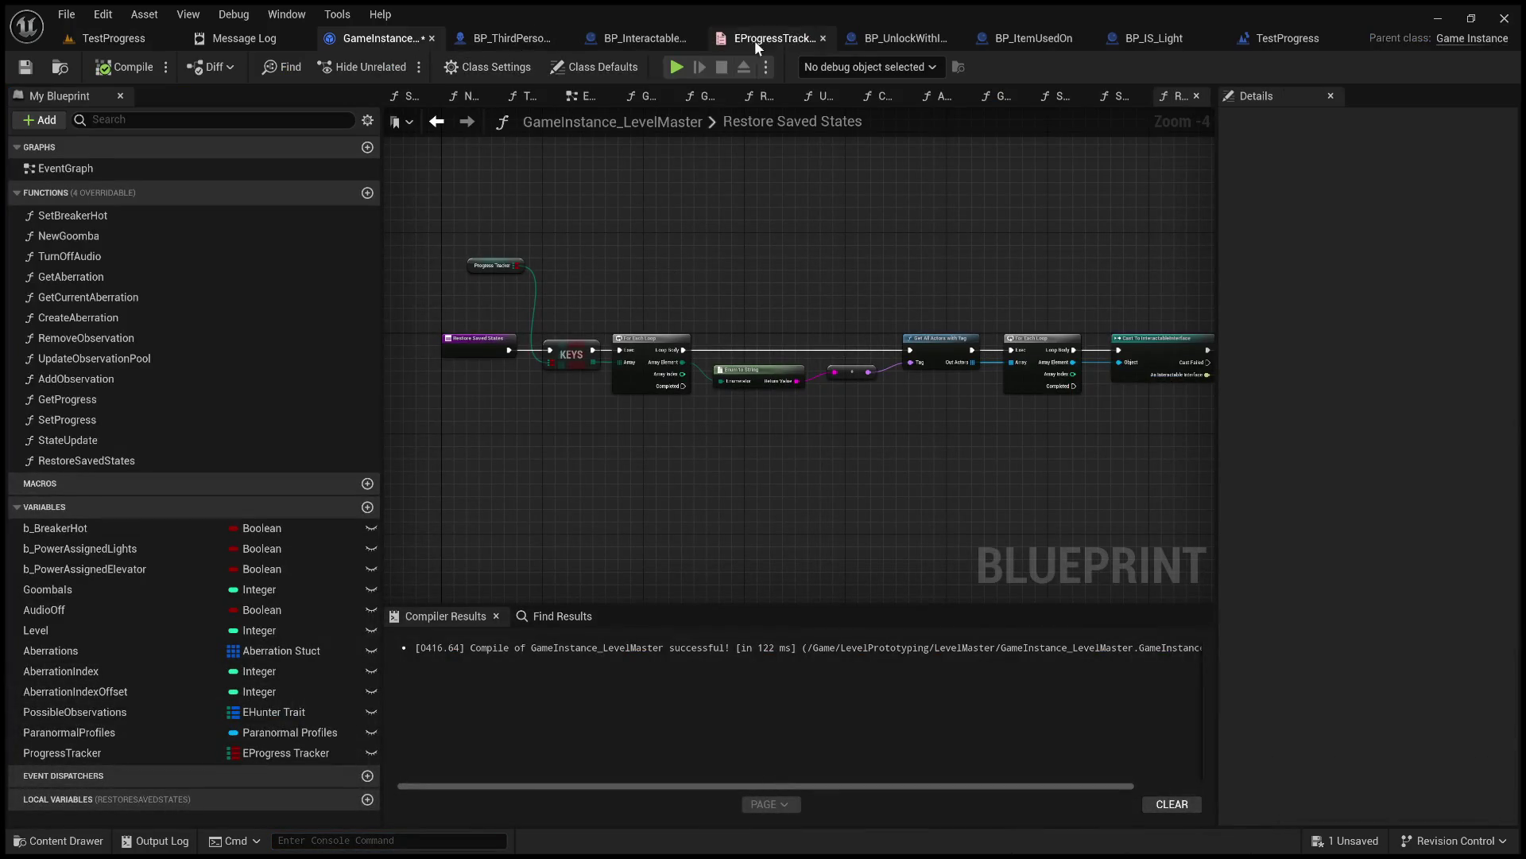
left_click(1288, 40)
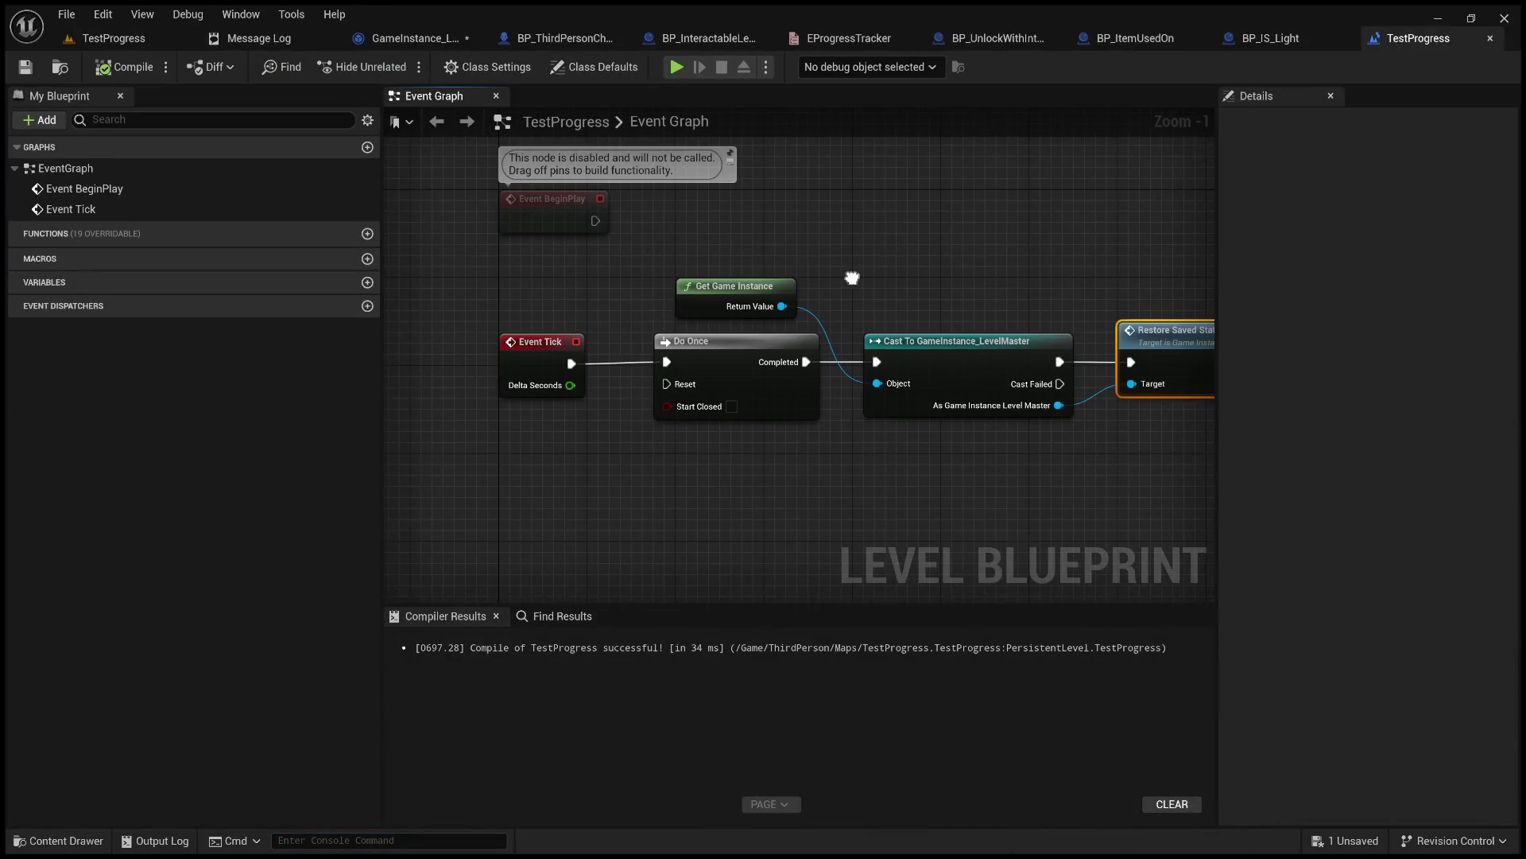
scroll(729, 338, "up", 1)
mouse_move(840, 261)
left_mouse_down()
mouse_move(990, 300)
mouse_move(932, 318)
mouse_move(681, 294)
mouse_move(865, 338)
left_mouse_up()
left_click_drag(568, 284, 662, 439)
double_click(585, 446)
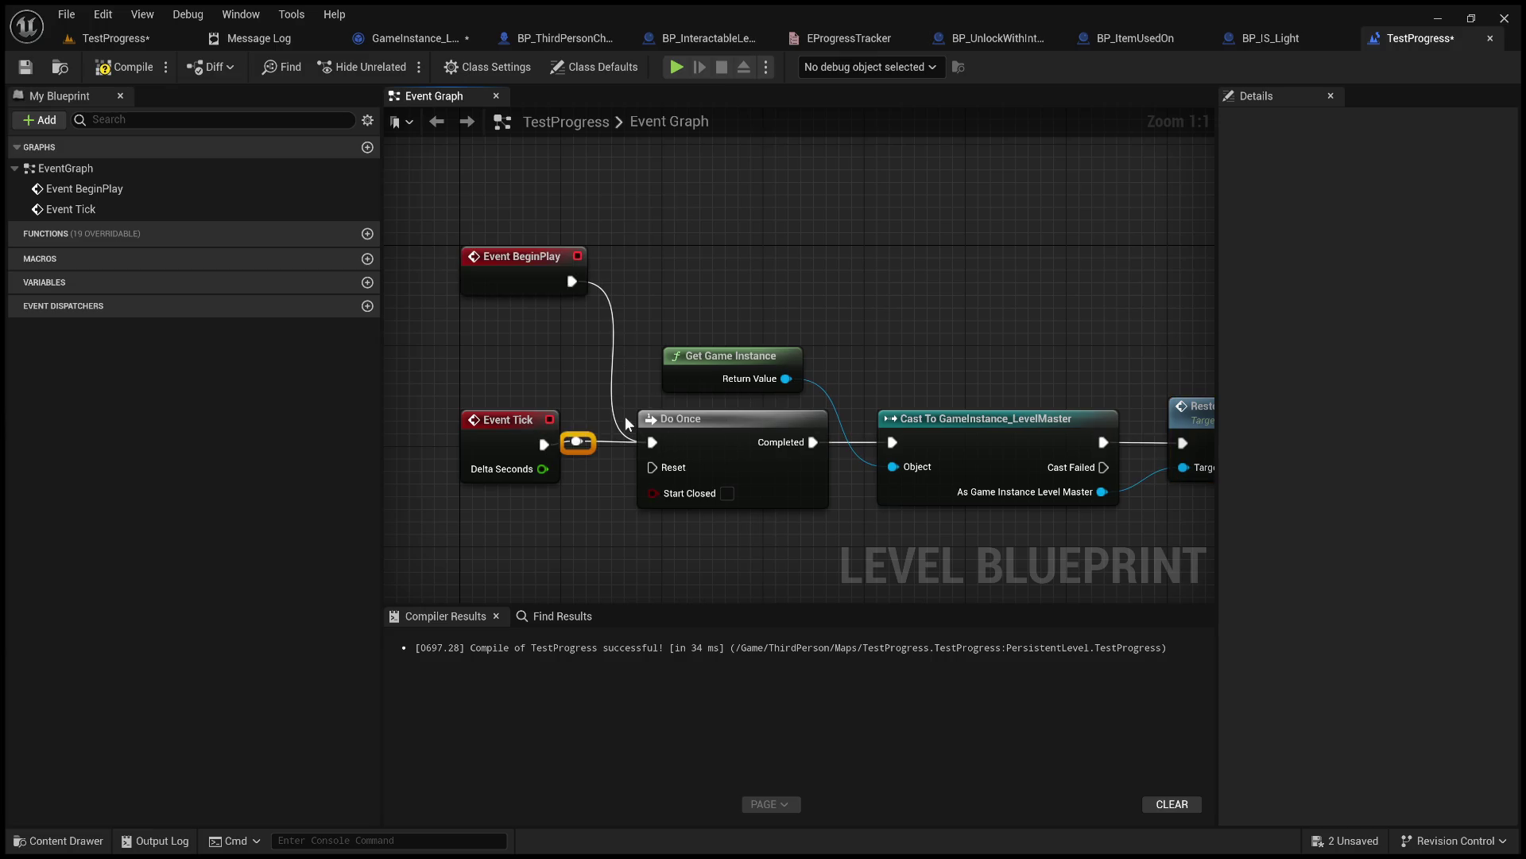
left_click(714, 435)
key("Delete")
Wire Event BeginPlay straight into the cast and add a Print String 'Hello' after Restore Saved States.
mouse_move(570, 281)
left_mouse_down()
mouse_move(860, 446)
mouse_move(892, 442)
left_mouse_up()
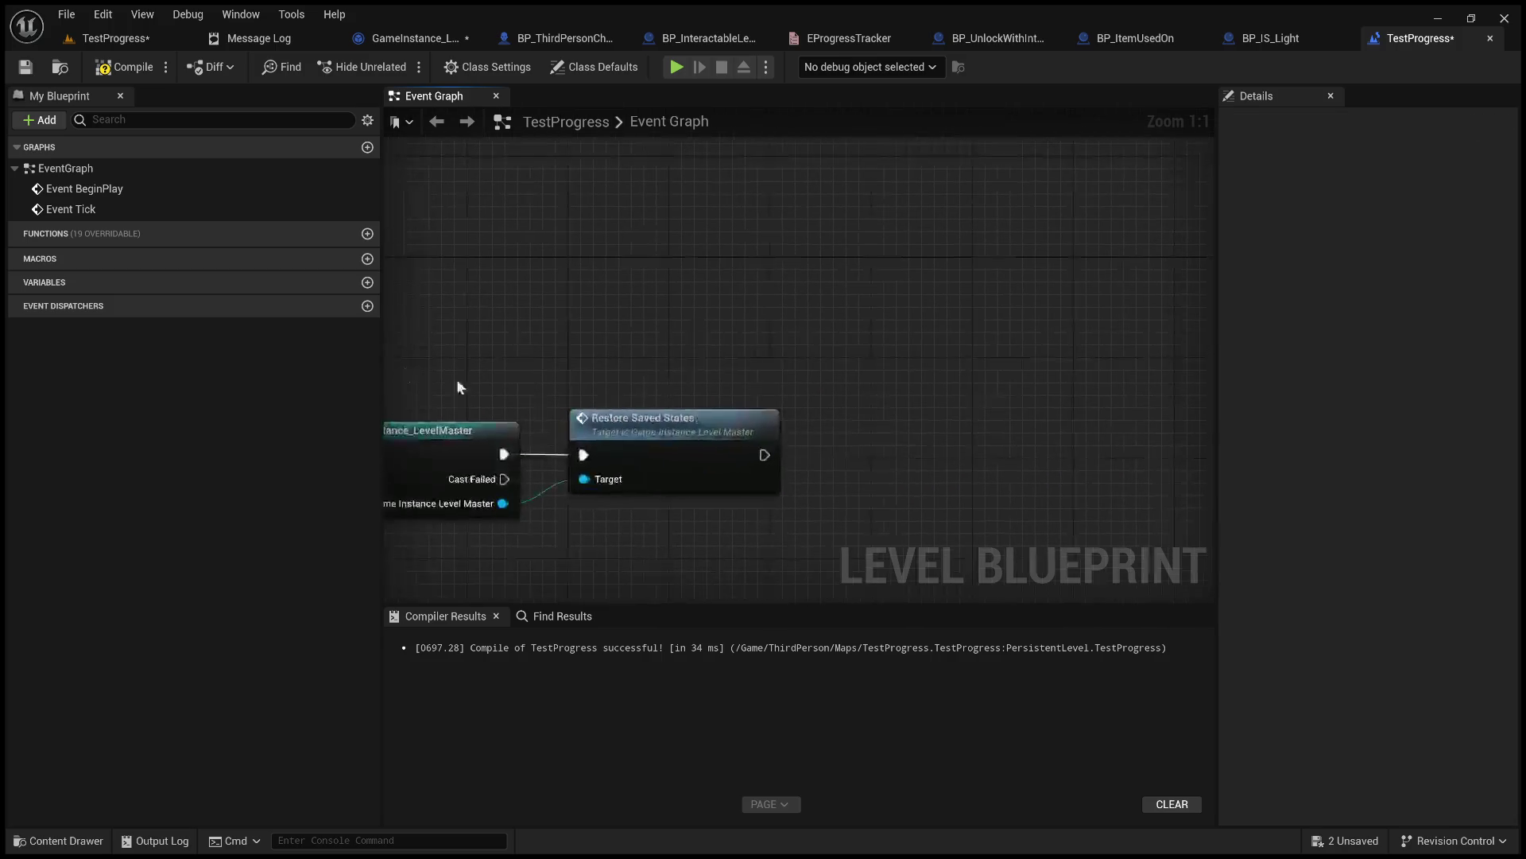
left_click_drag(765, 454, 892, 433)
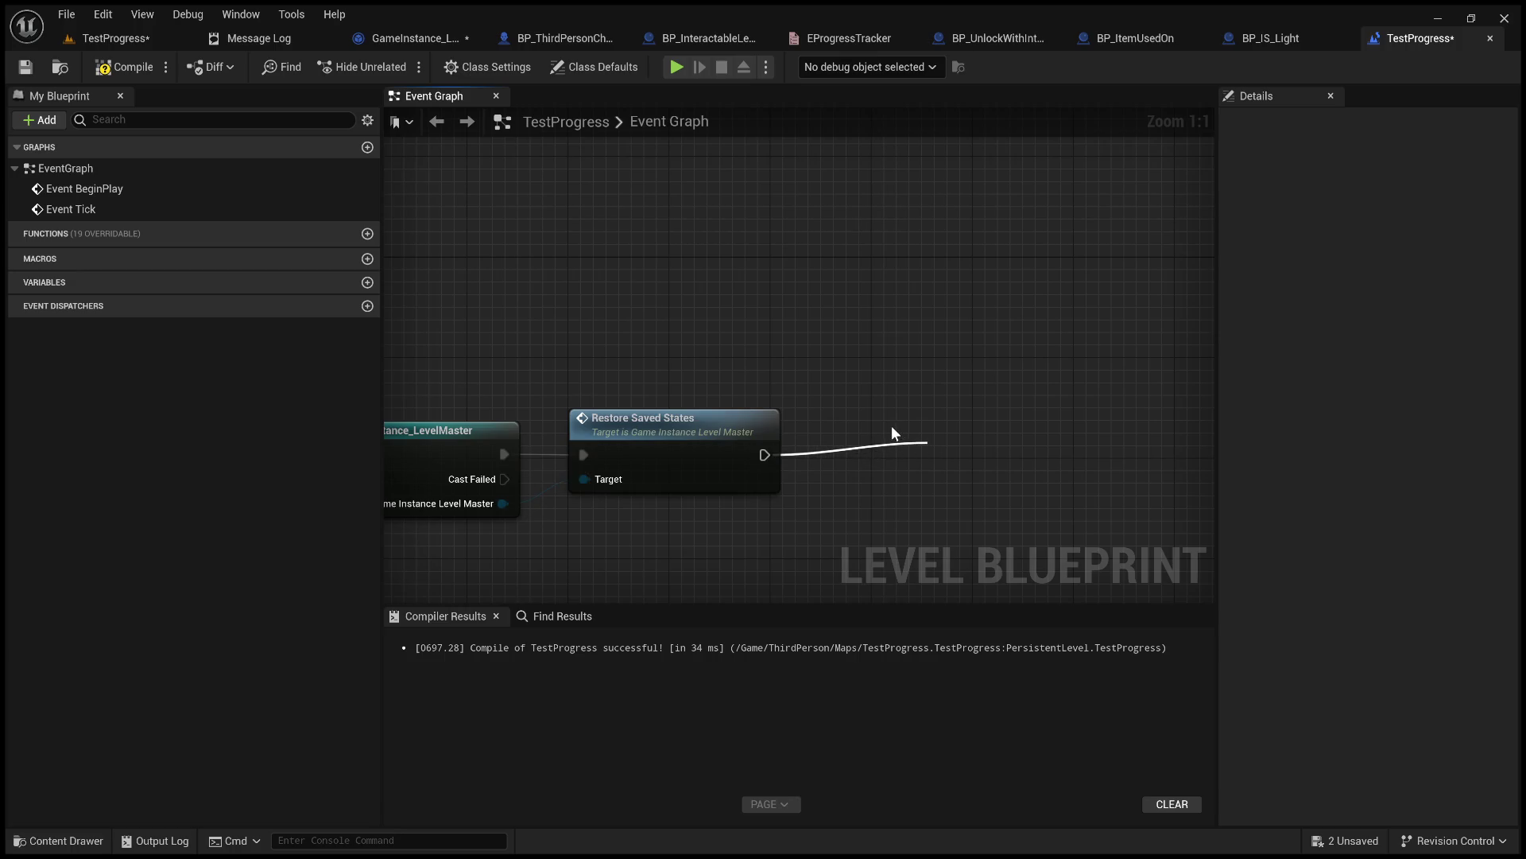
left_click_drag(892, 433, 924, 437)
left_click(993, 506)
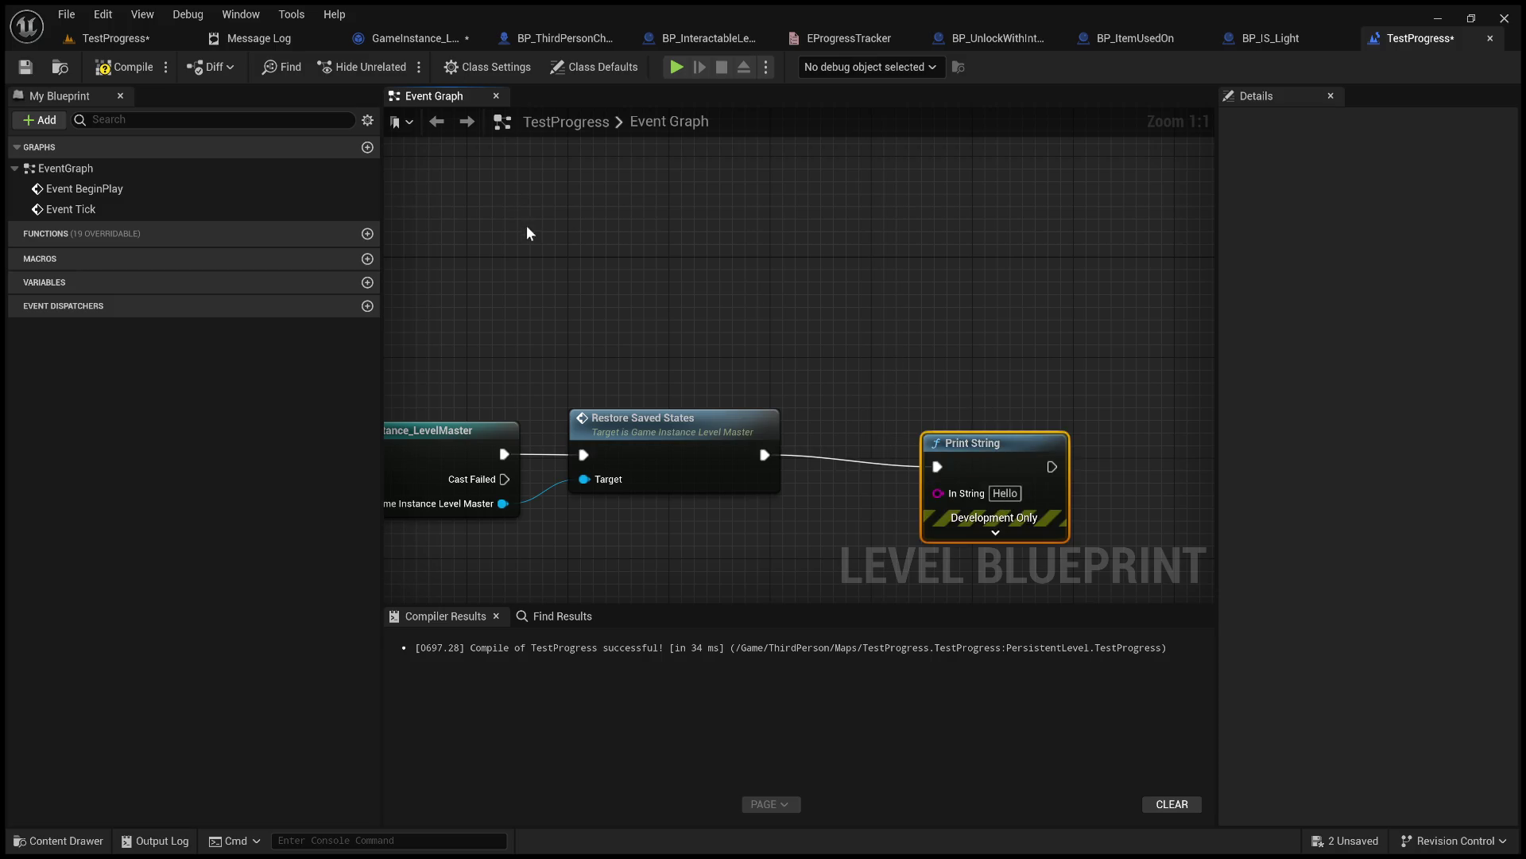
left_click(112, 38)
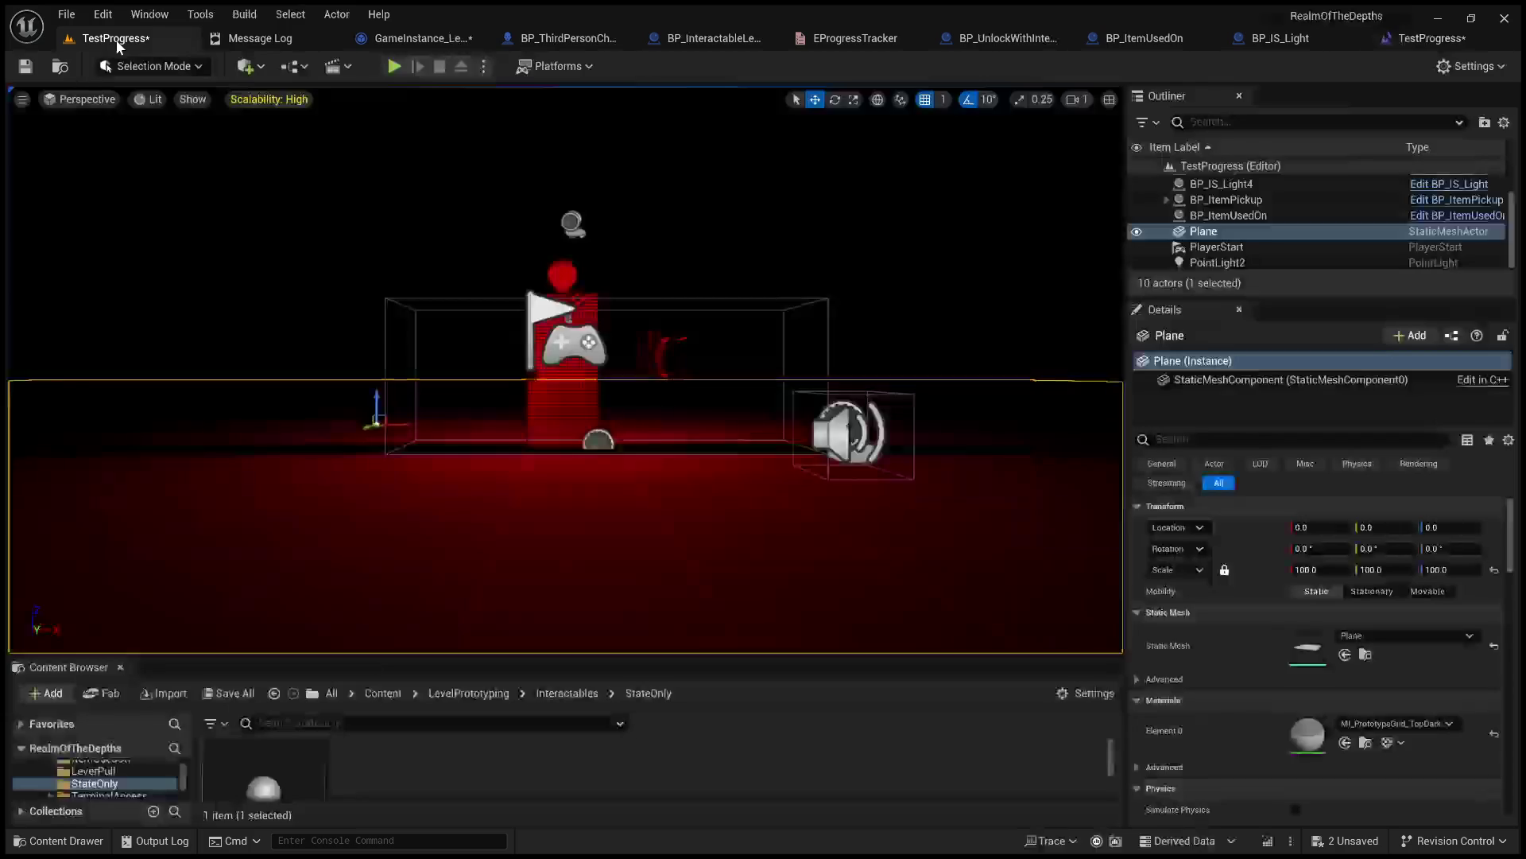
Play the level, pick up the key, use the F10 key on the door, and eject.
left_click(395, 66)
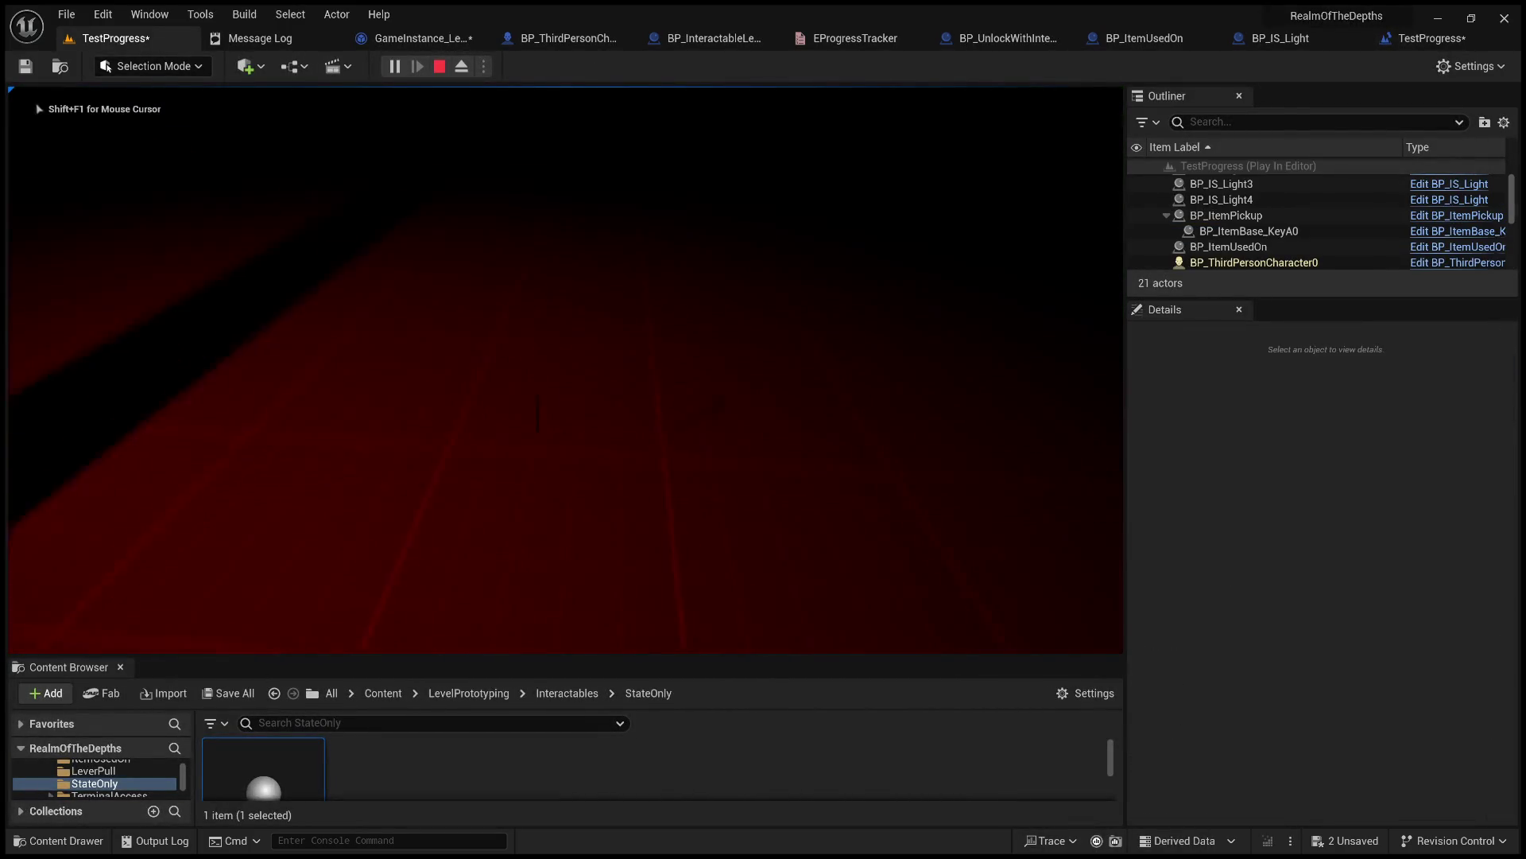
left_click(522, 619)
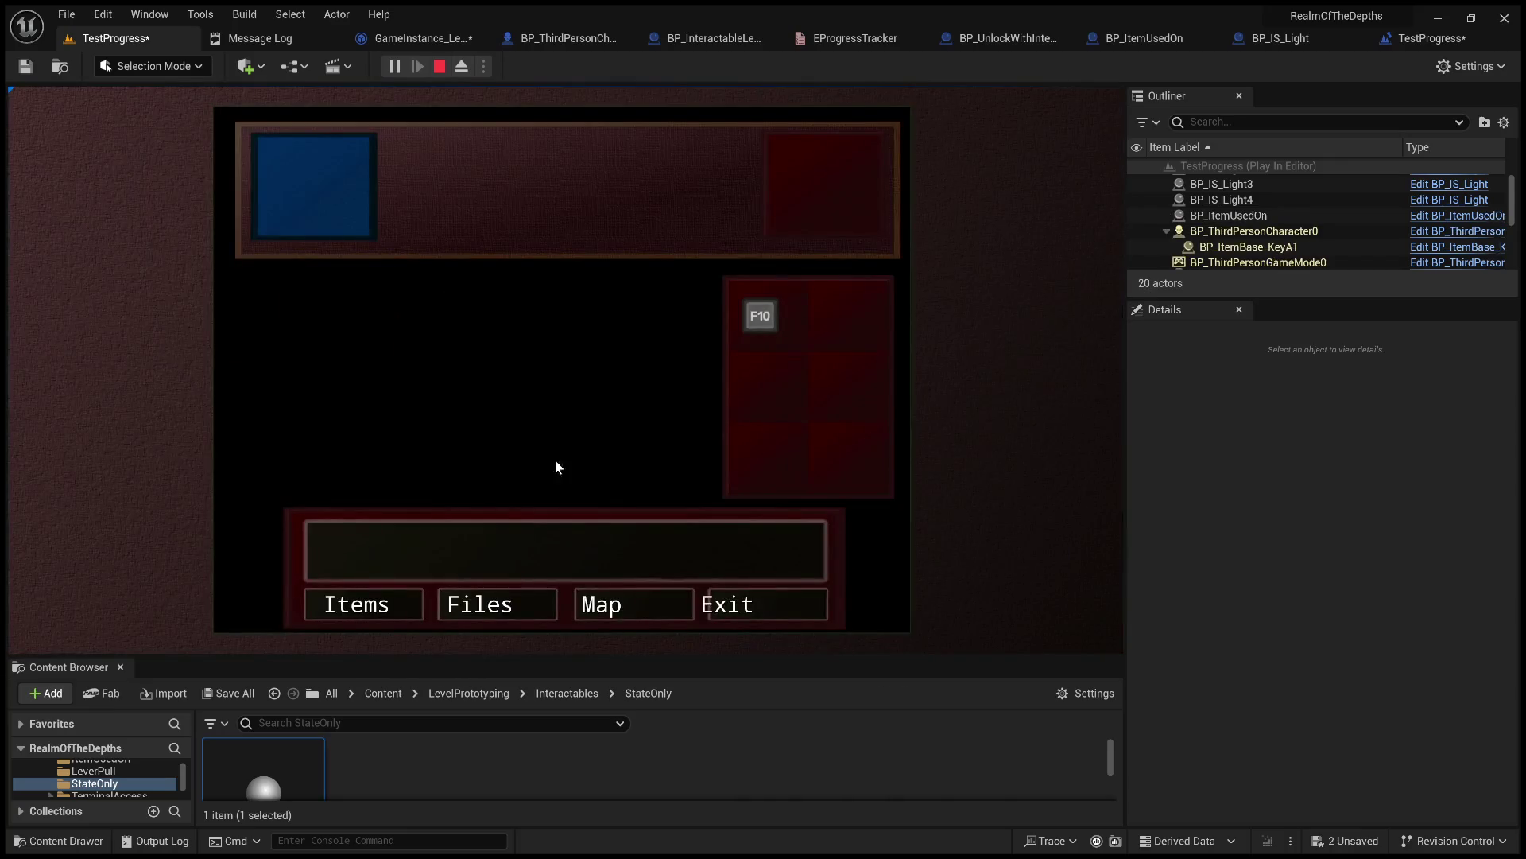
left_click(750, 339)
left_click(690, 298)
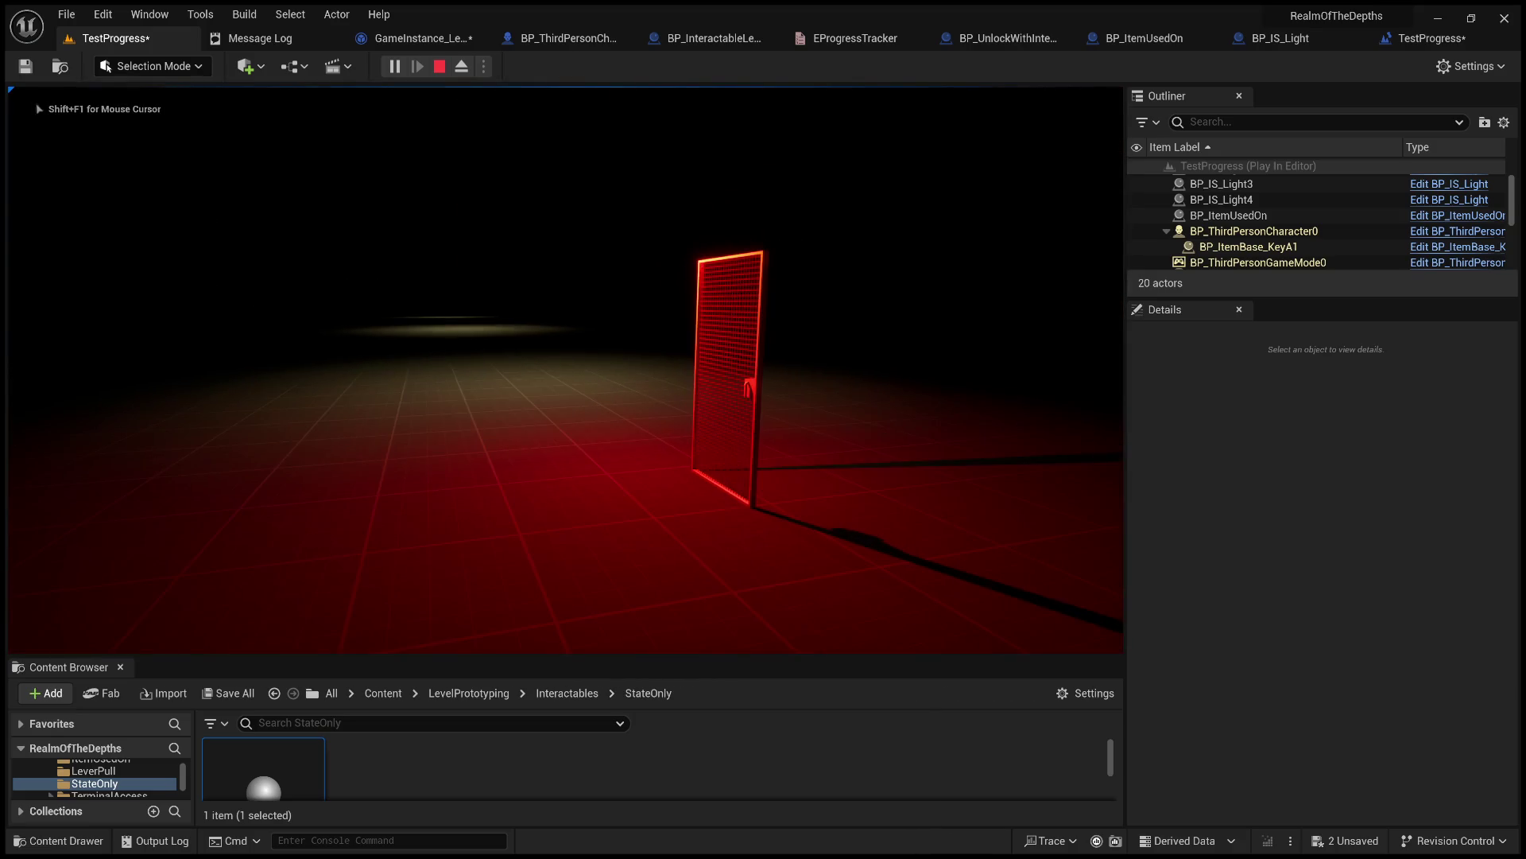
key("F8")
left_click(667, 291)
Run RestartLevel in the console, Stop playing, and return to GameInstance_LevelMaster's Restore Saved States graph.
left_click(449, 840)
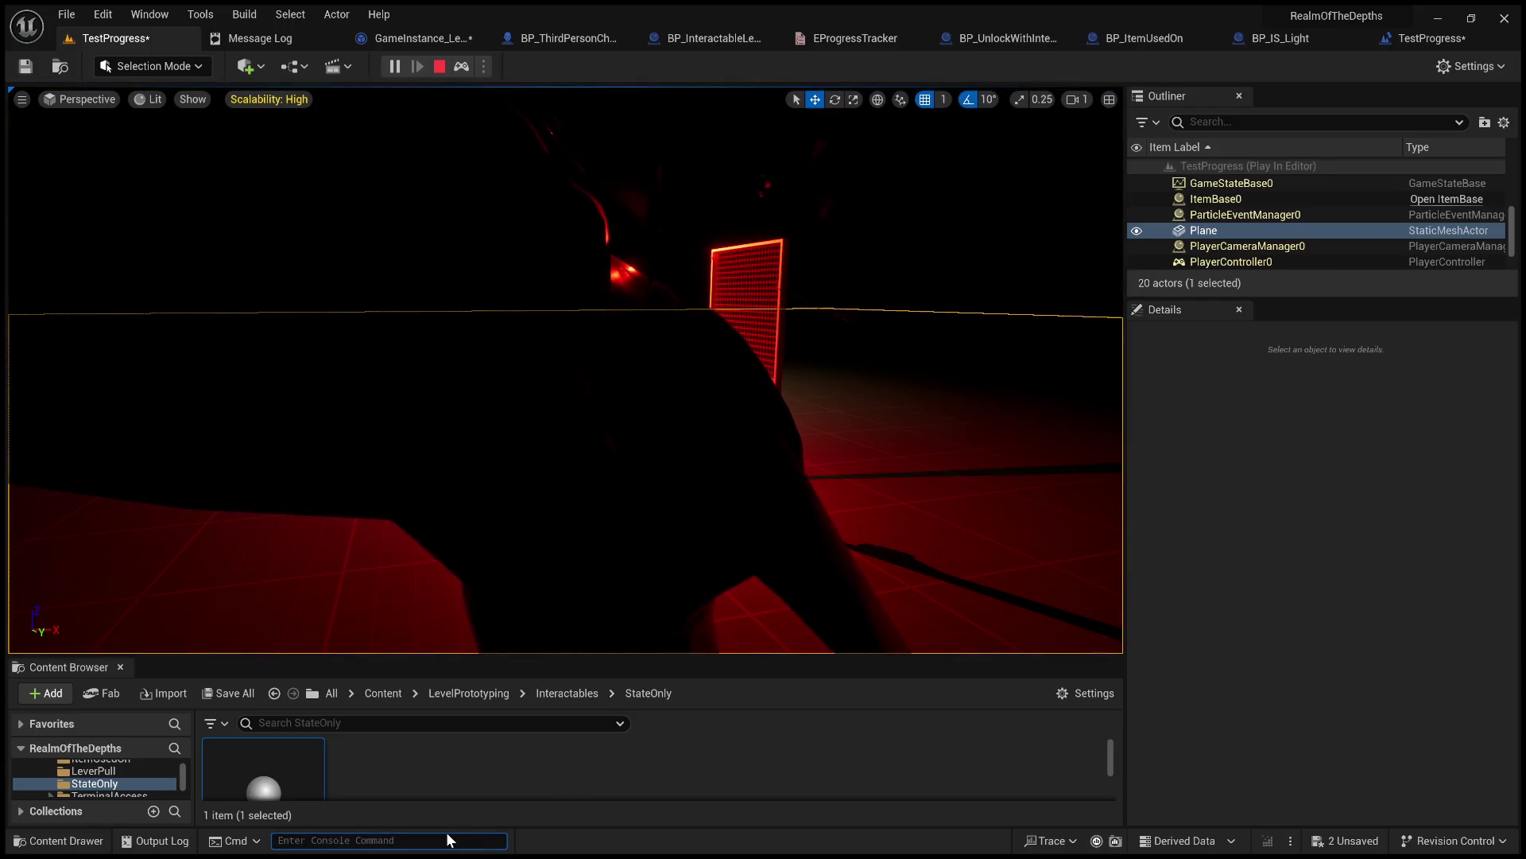
type("Restart")
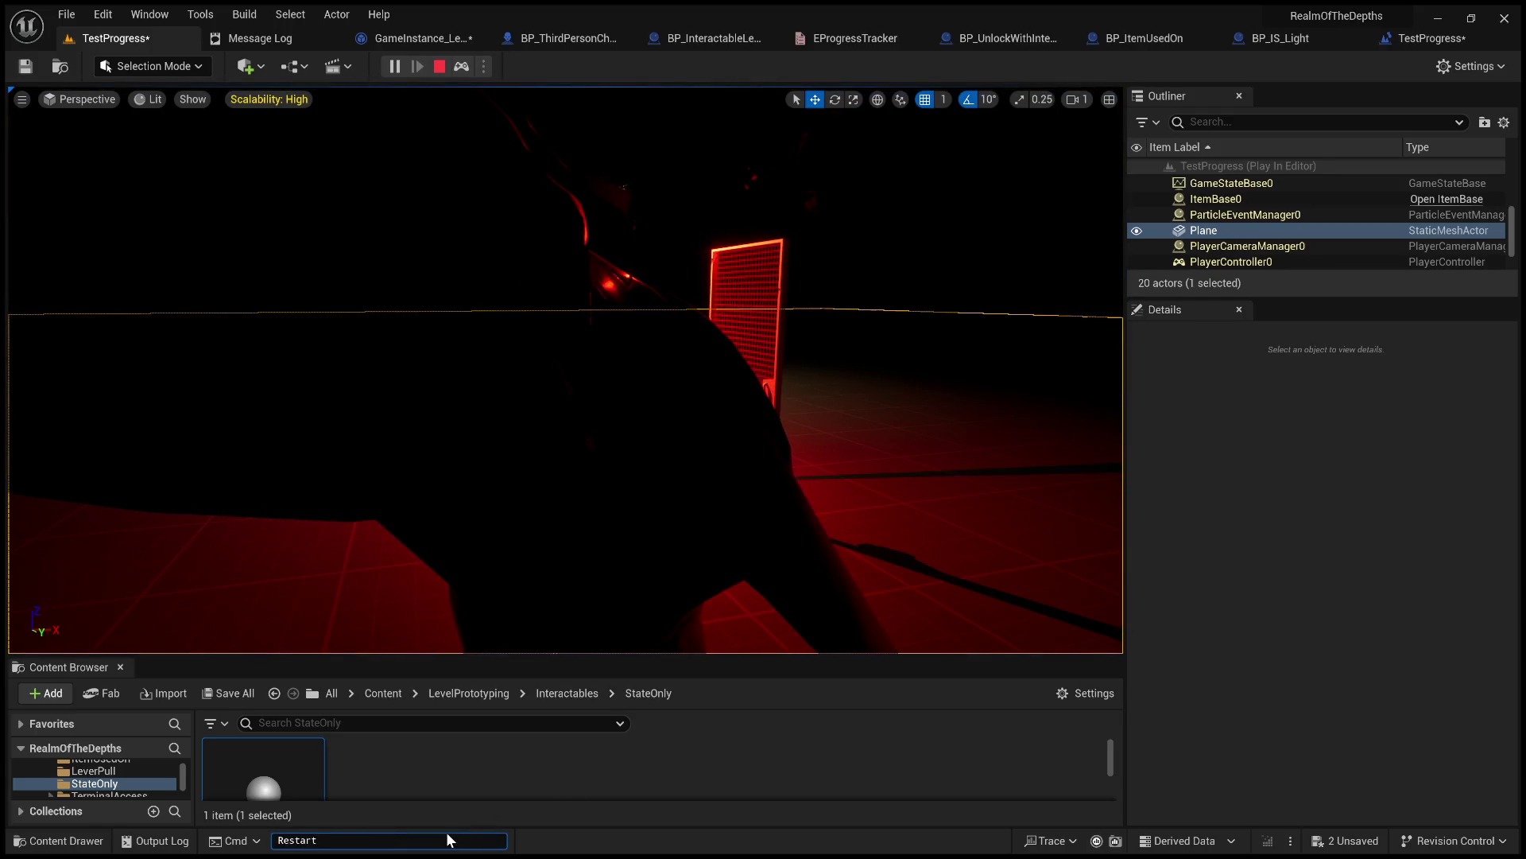
type("Level")
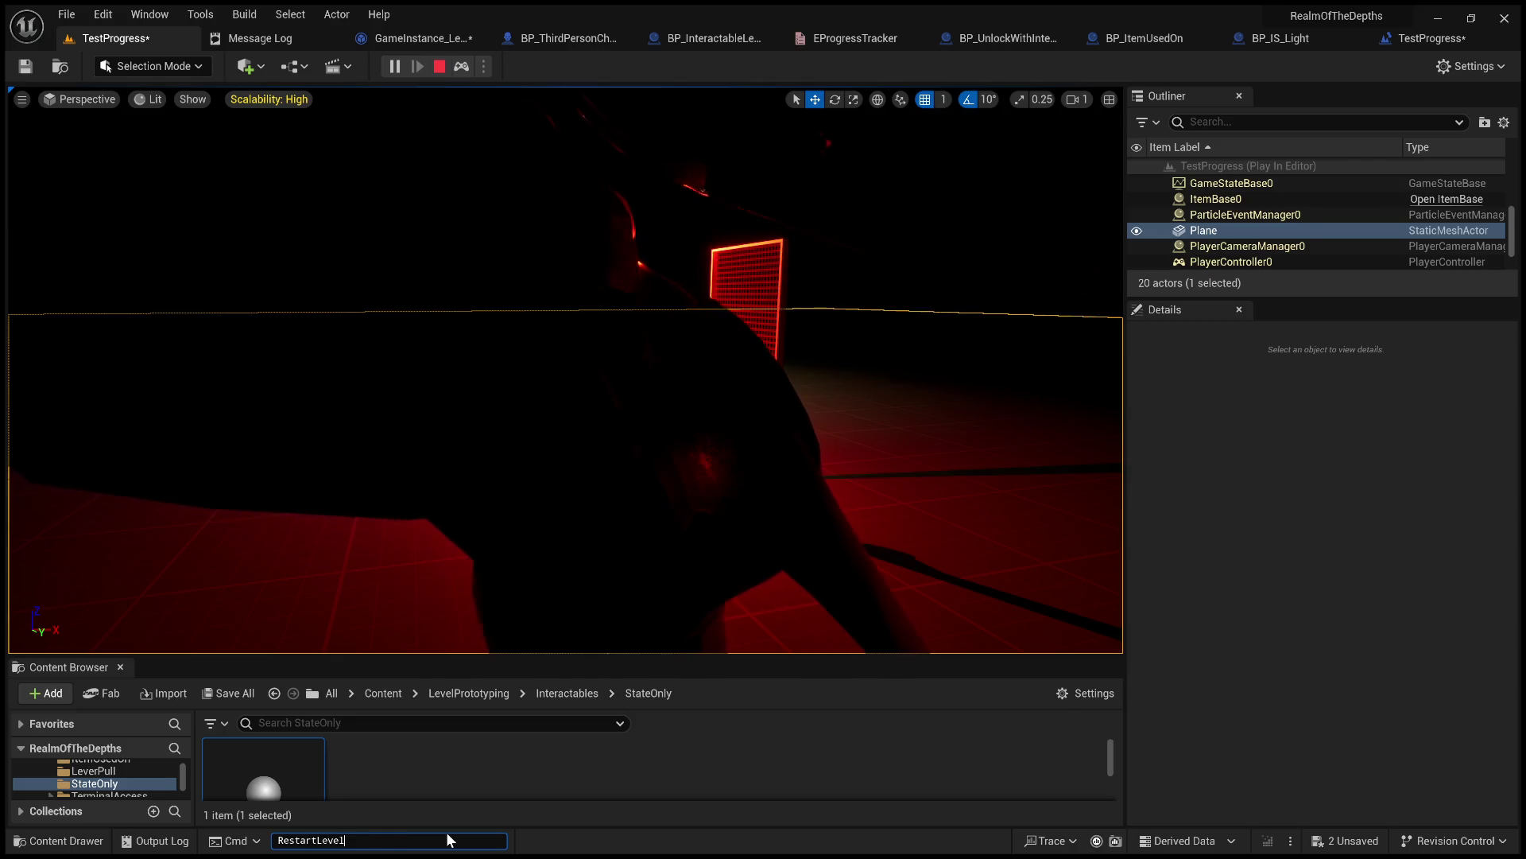
key("Return")
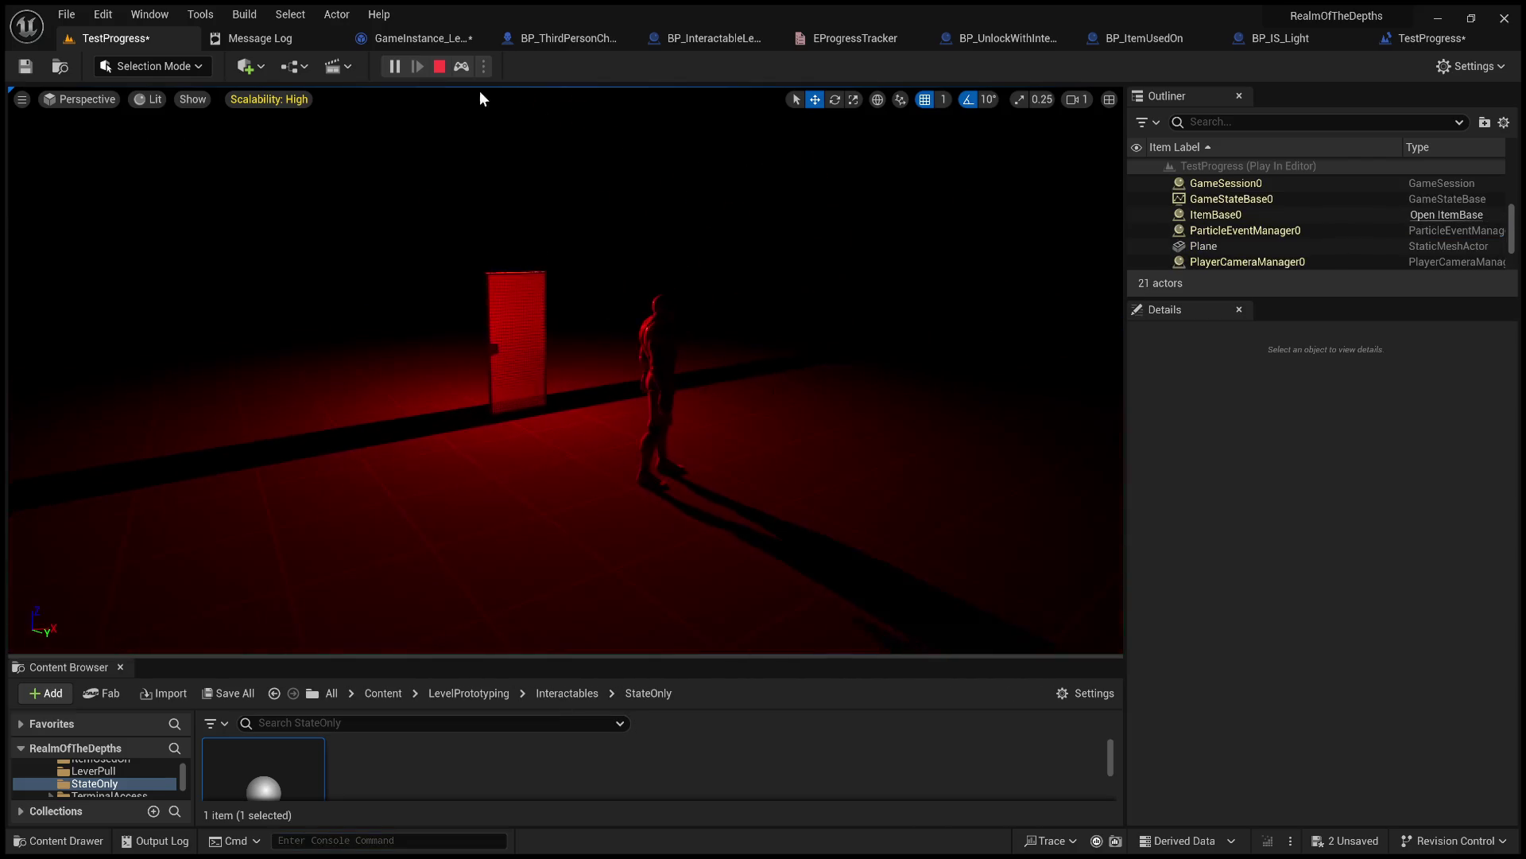
left_click(438, 68)
left_click(434, 39)
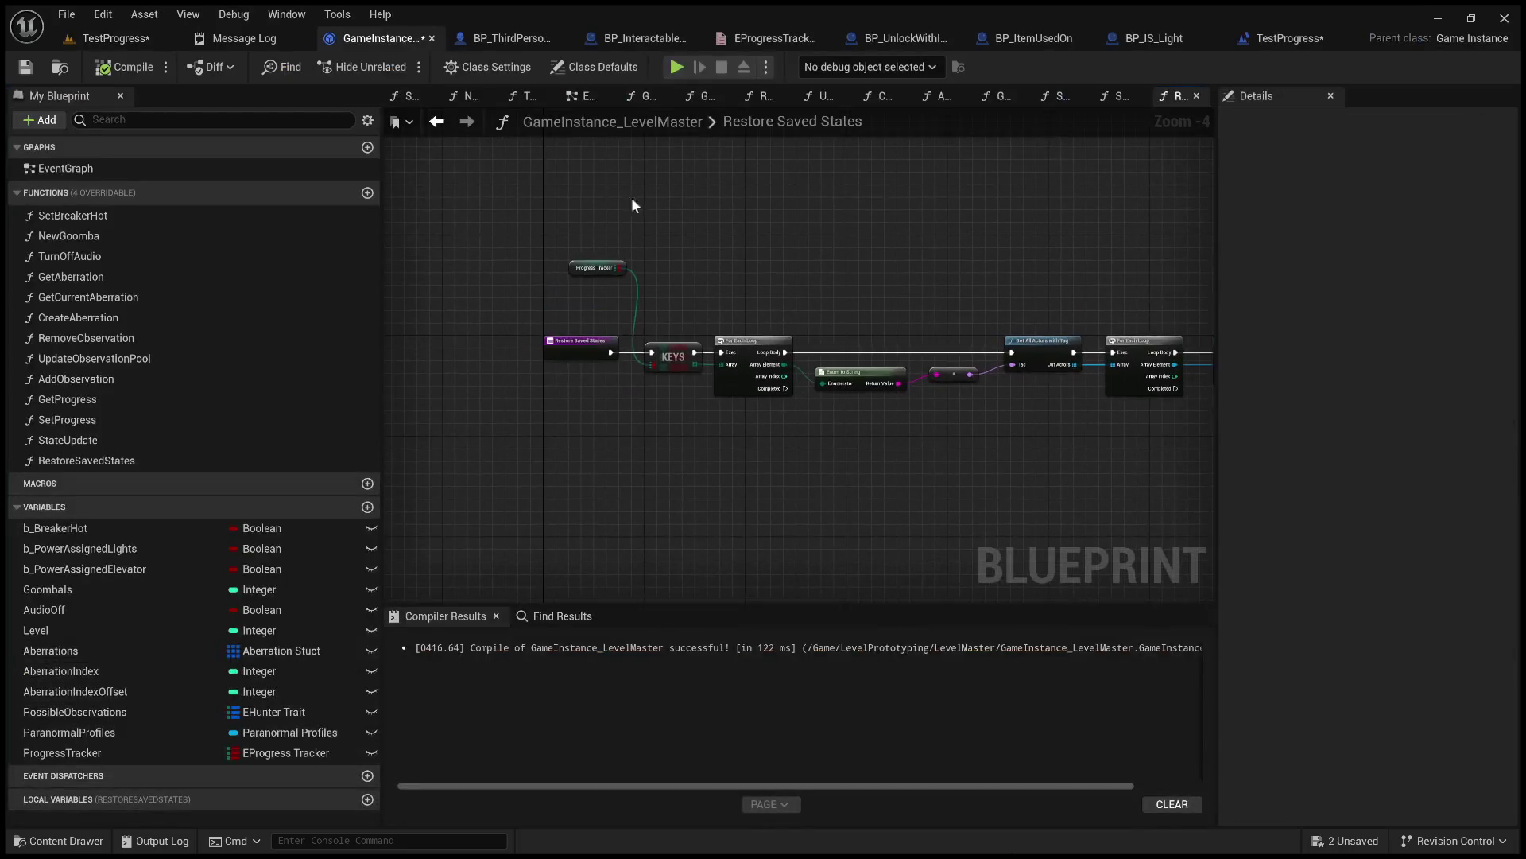
Revert TestProgress to the Event Tick and Do Once setup, recompile, and paste a Get World Asset node.
left_click(1272, 39)
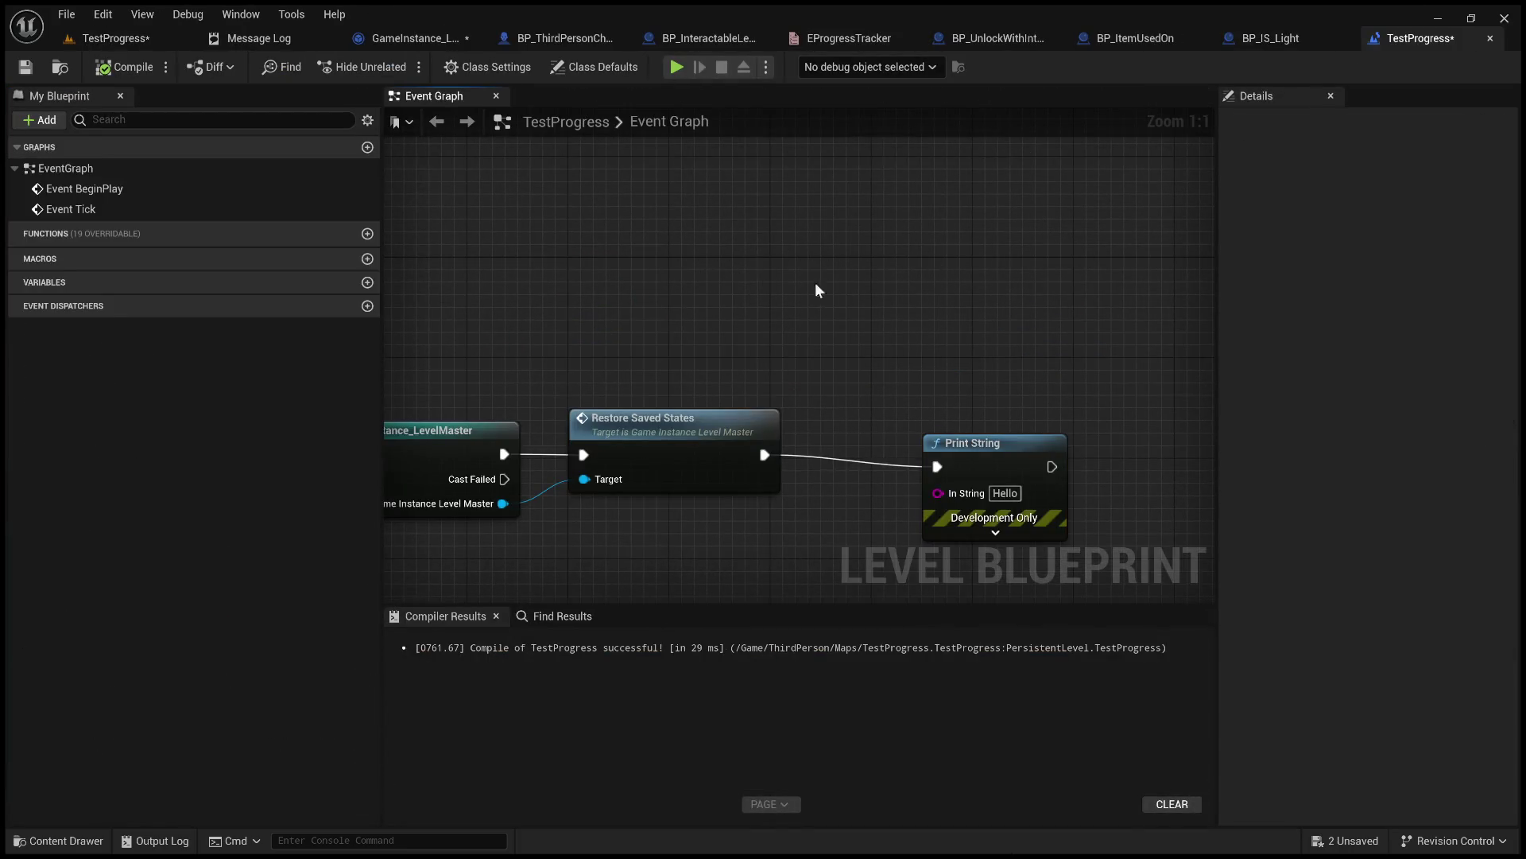
scroll(1023, 271, "down", 2)
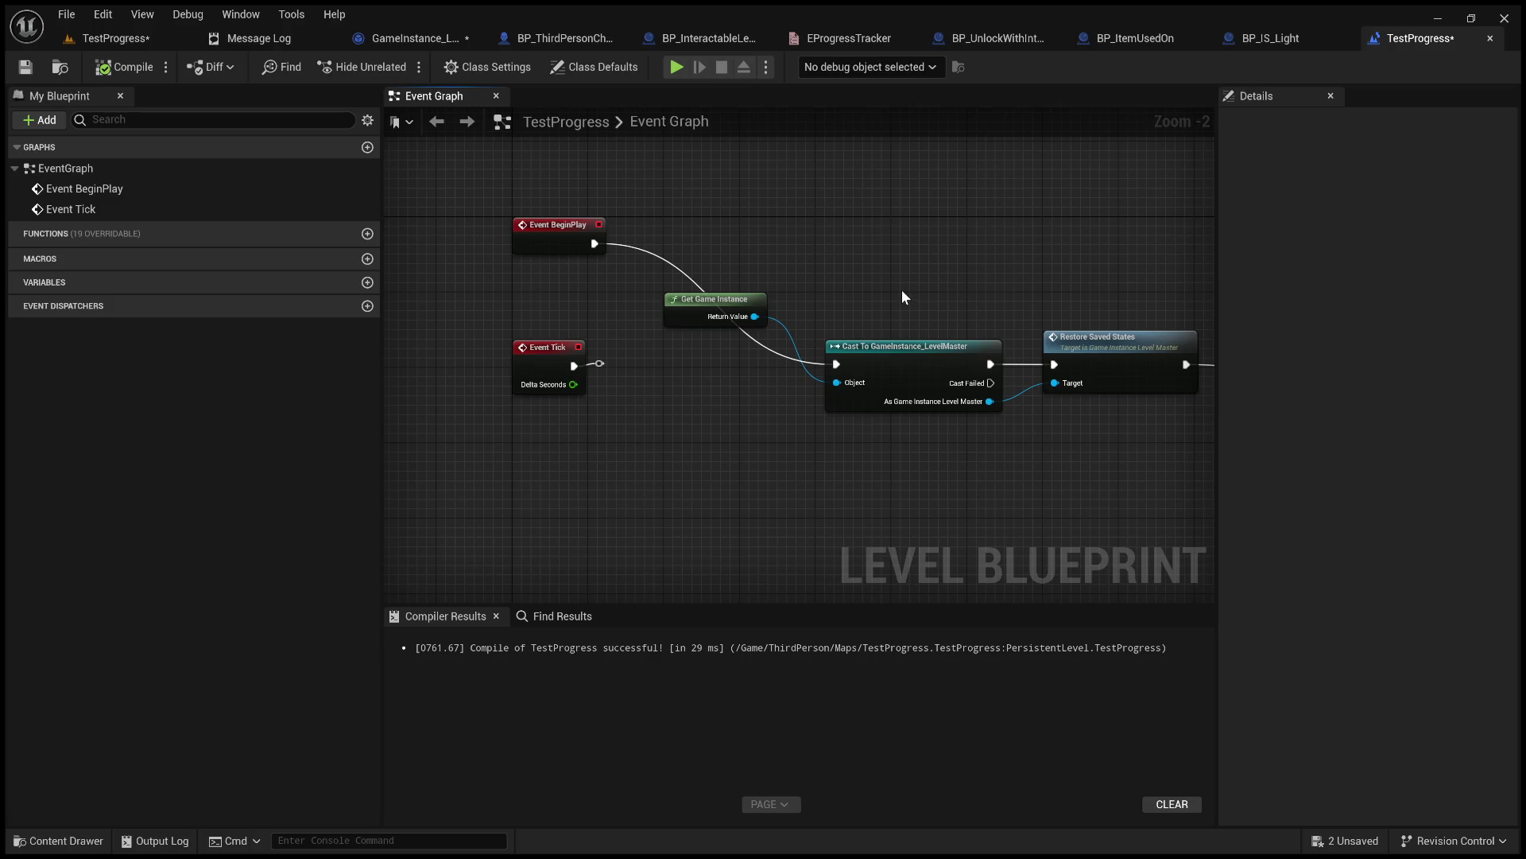
key("ctrl+z")
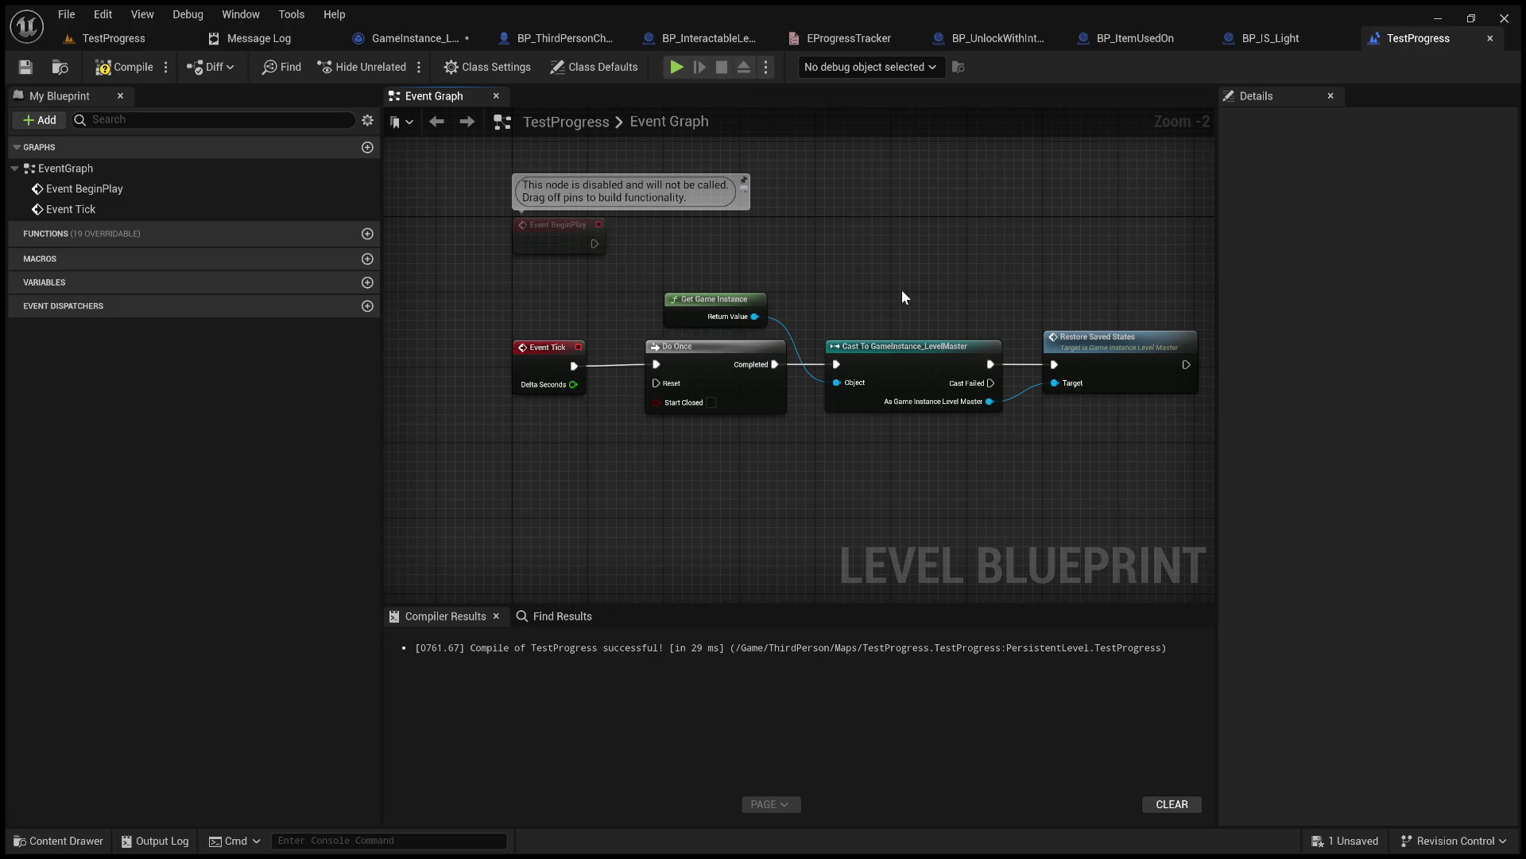
left_click(123, 67)
key("ctrl+v")
Delete the pasted Get World Asset node and switch to the GameInstance_LevelMaster blueprint.
scroll(678, 553, "up", 2)
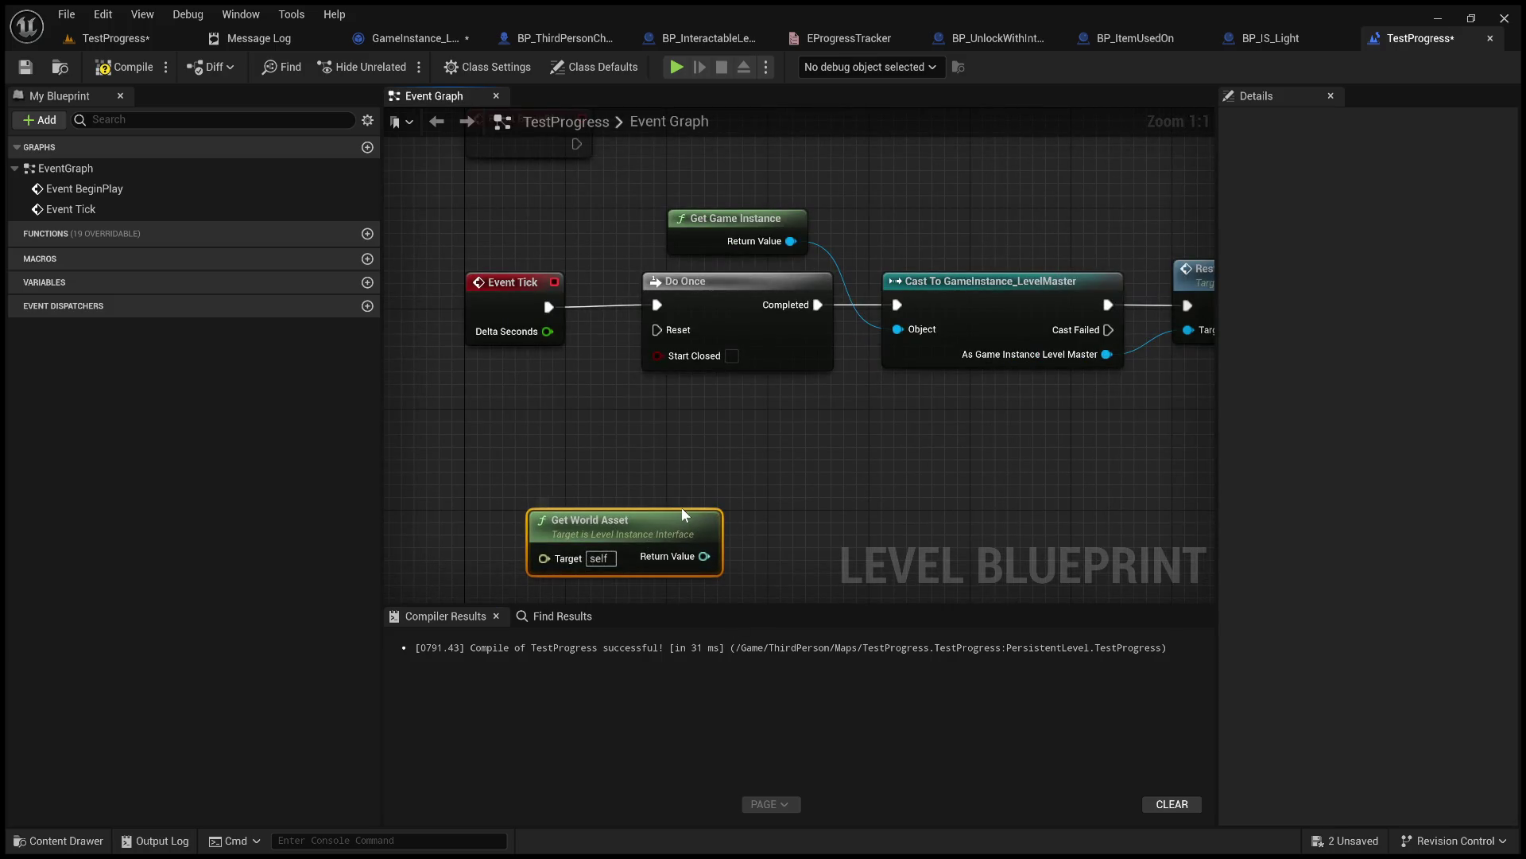
key("Delete")
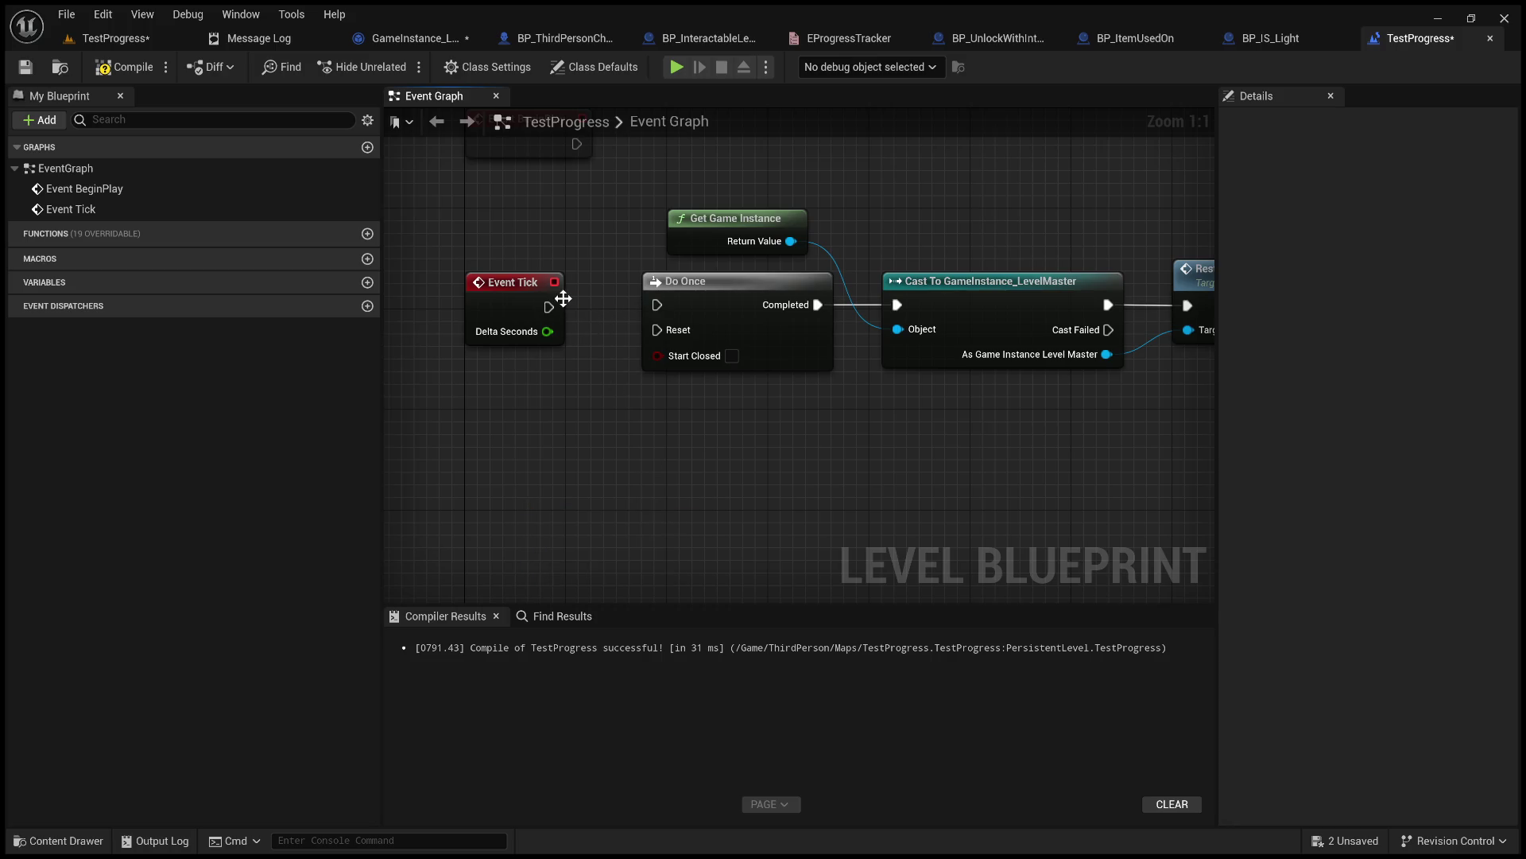
left_click(424, 44)
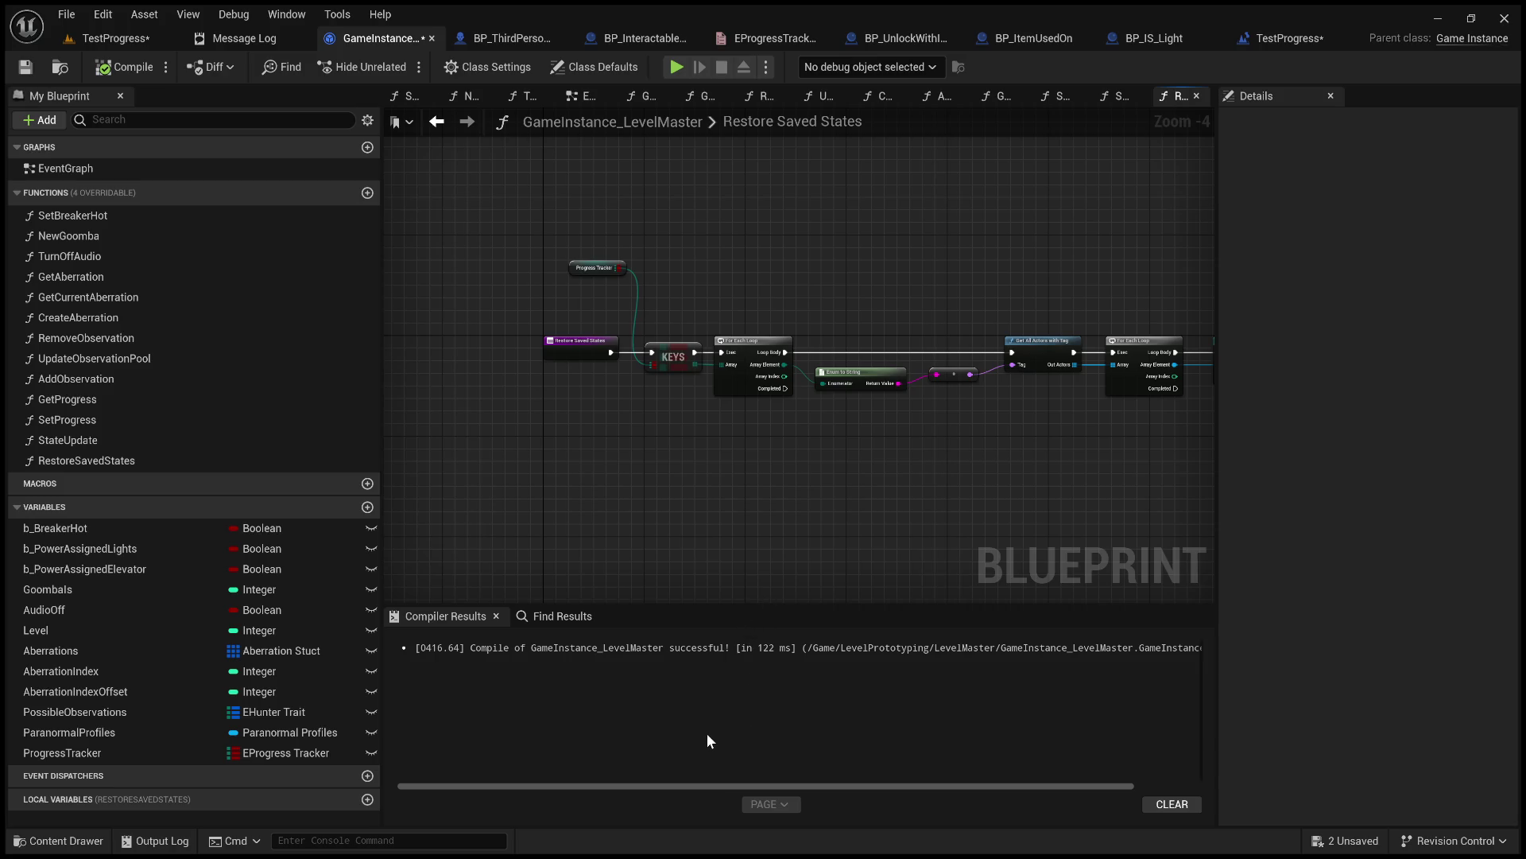
Paste a Get World Asset node into Restore Saved States, cancelling a wire dragged from Return Value.
key("ctrl+v")
scroll(693, 557, "up", 4)
left_click_drag(660, 409, 801, 454)
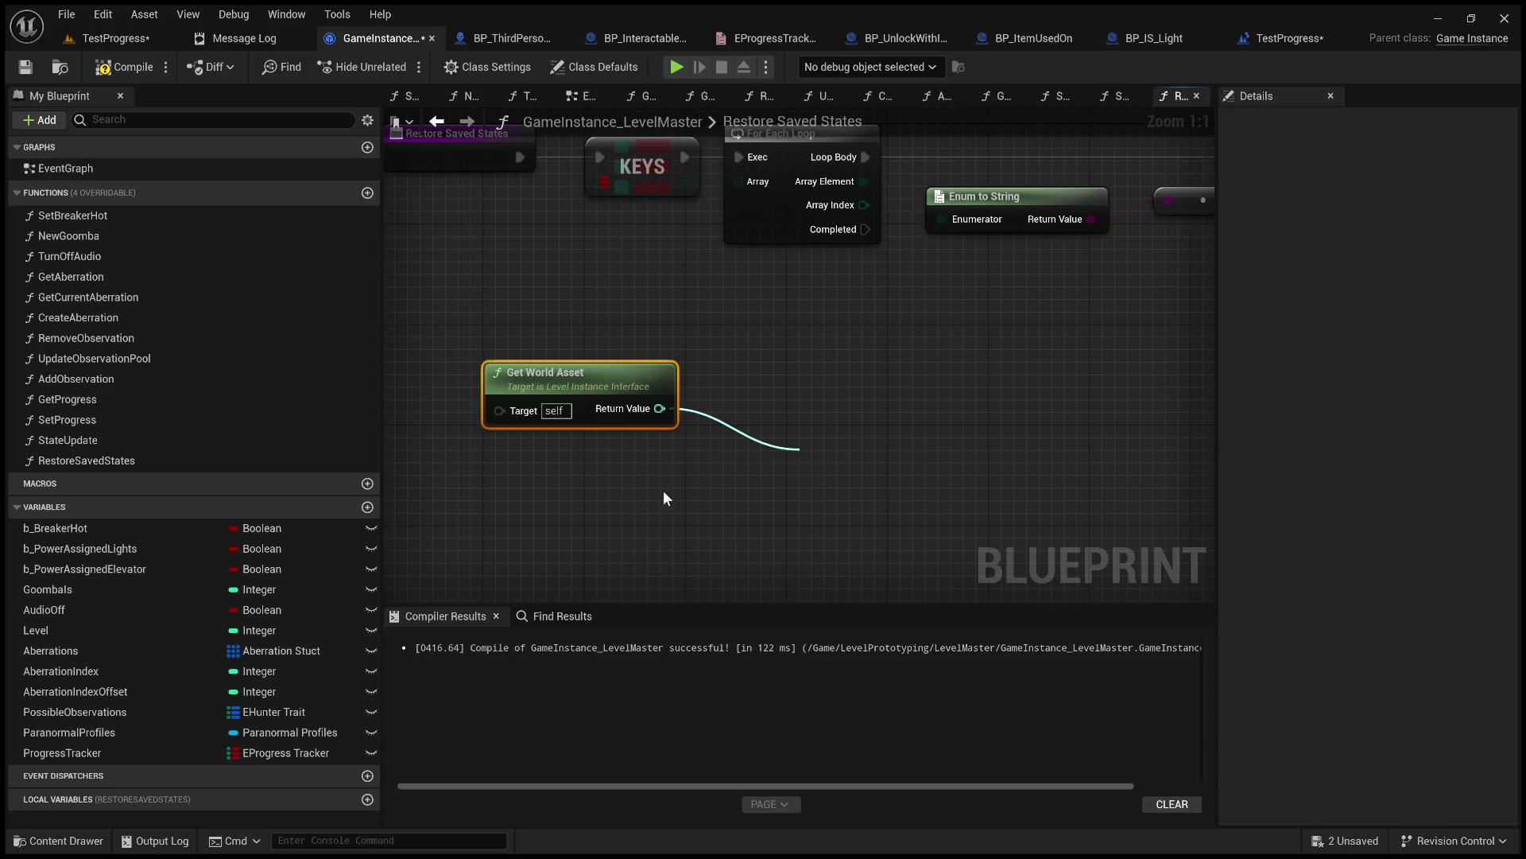
left_click(631, 488)
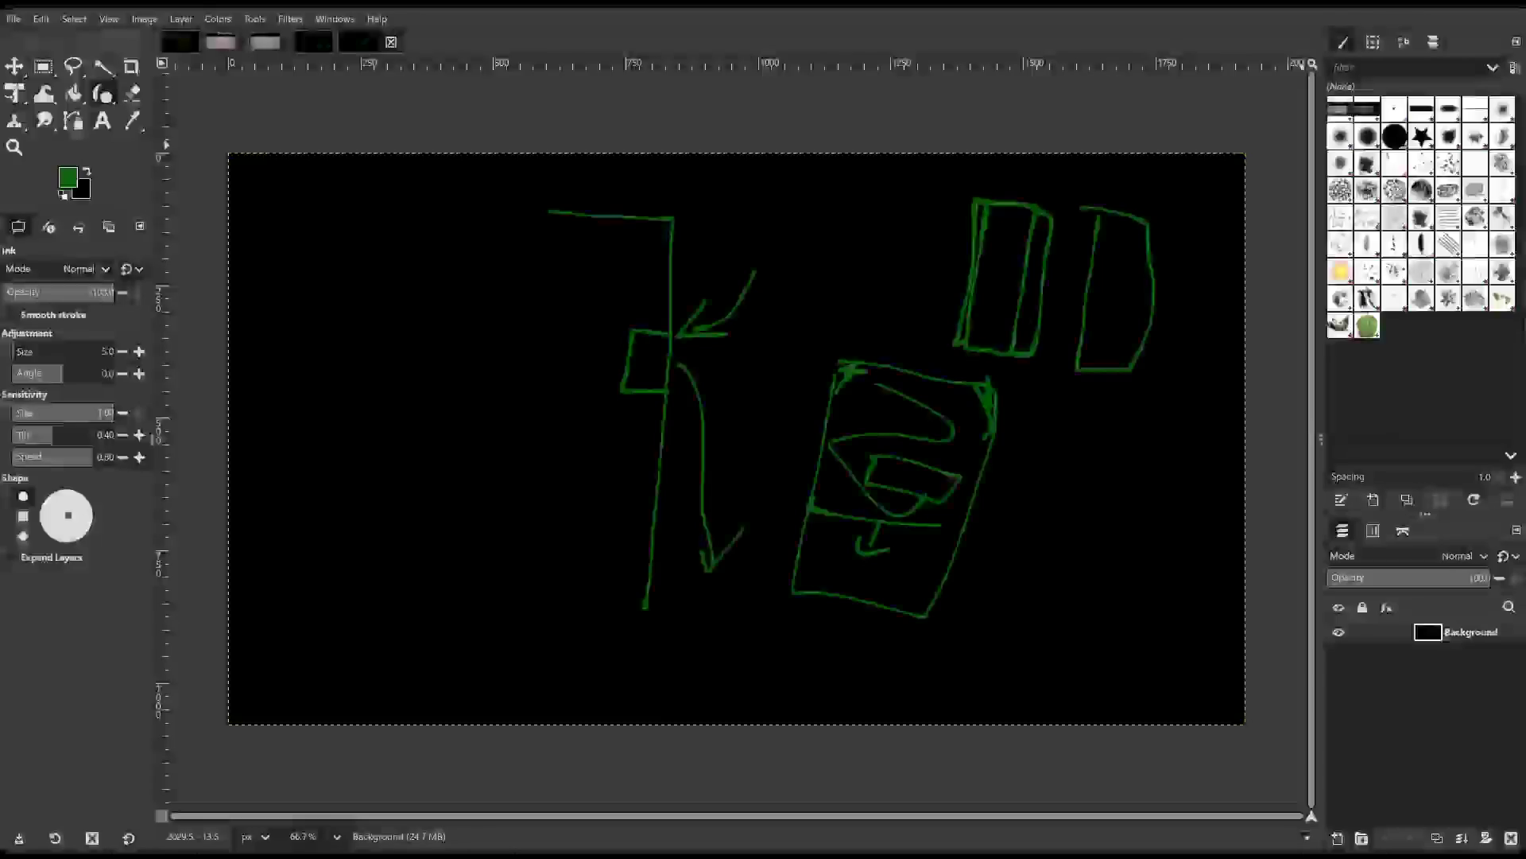
Bring the GM lightbulb diagram into view and sketch a line, a large loop, an arrow and a curve.
left_click(314, 41)
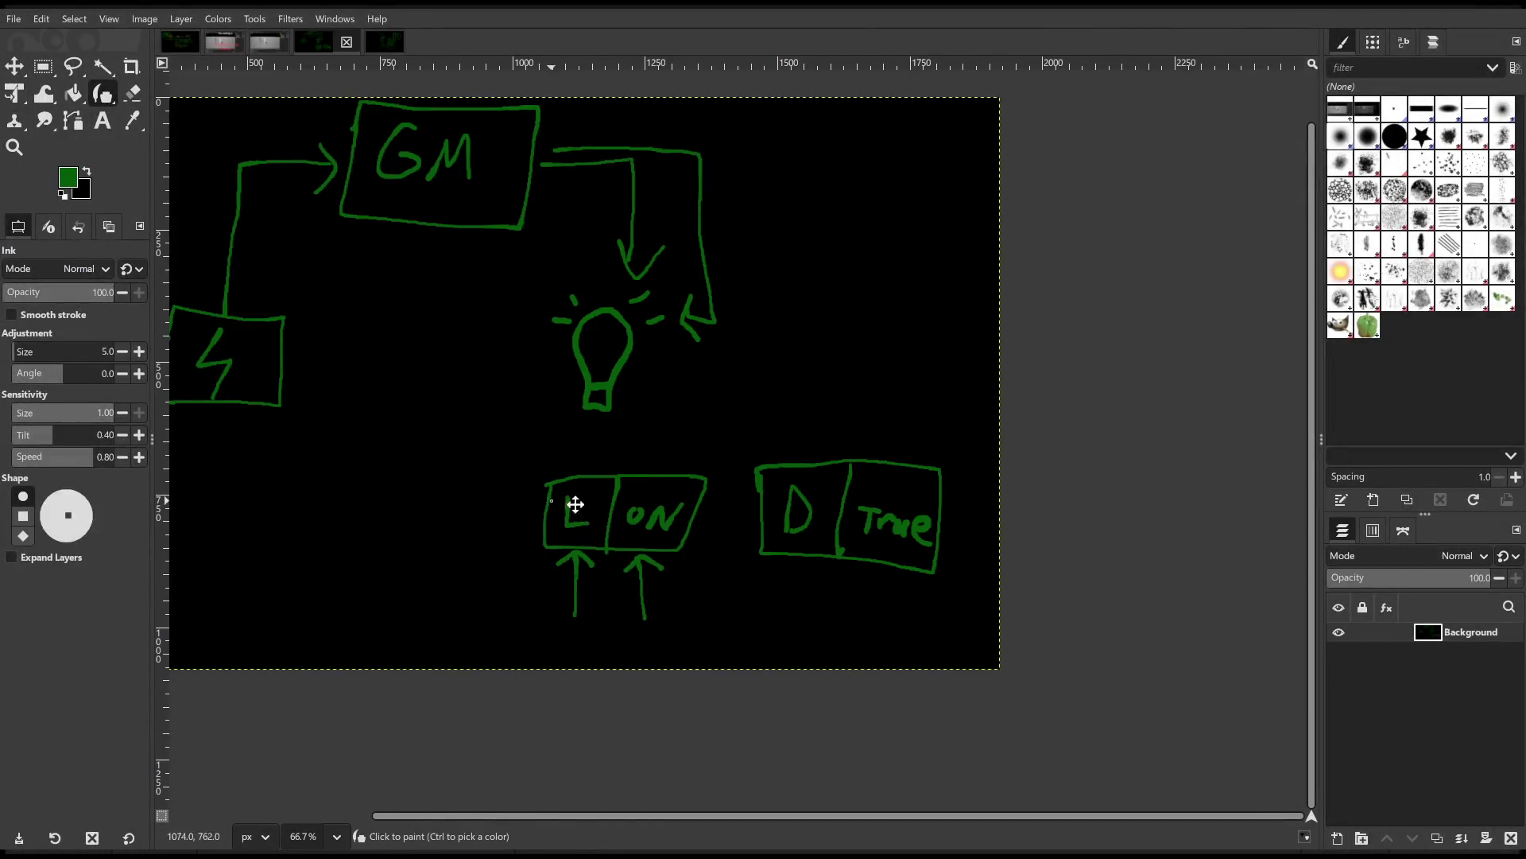
left_click_drag(562, 500, 780, 573)
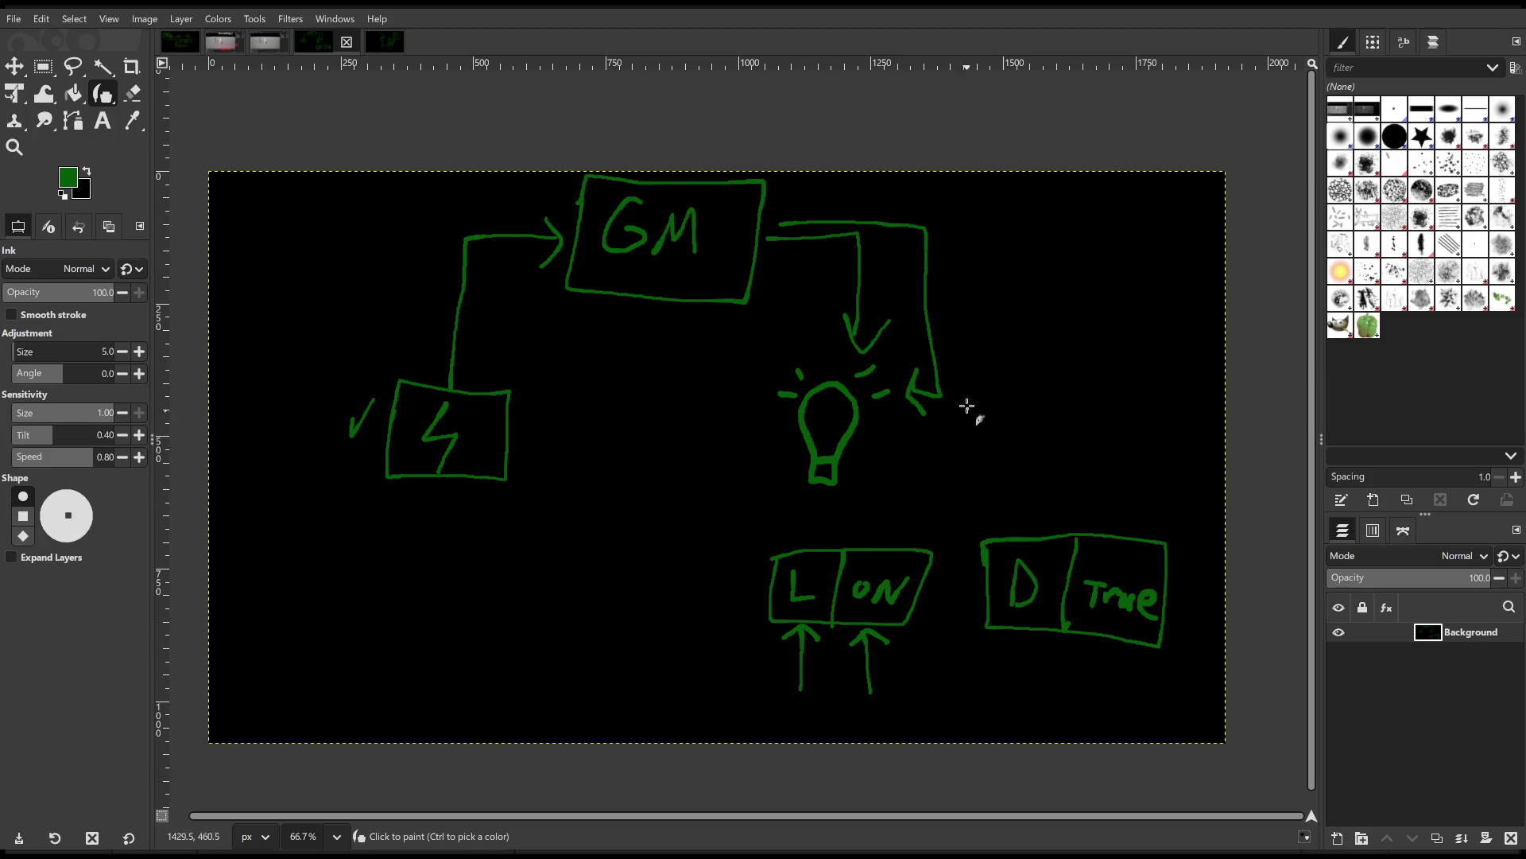
mouse_move(342, 498)
left_mouse_down()
mouse_move(890, 522)
mouse_move(783, 198)
mouse_move(356, 501)
left_mouse_up()
mouse_move(513, 536)
left_mouse_down()
mouse_move(474, 610)
mouse_move(521, 611)
mouse_move(589, 732)
mouse_move(447, 633)
left_mouse_up()
mouse_move(566, 652)
left_mouse_down()
mouse_move(608, 546)
mouse_move(639, 583)
left_mouse_up()
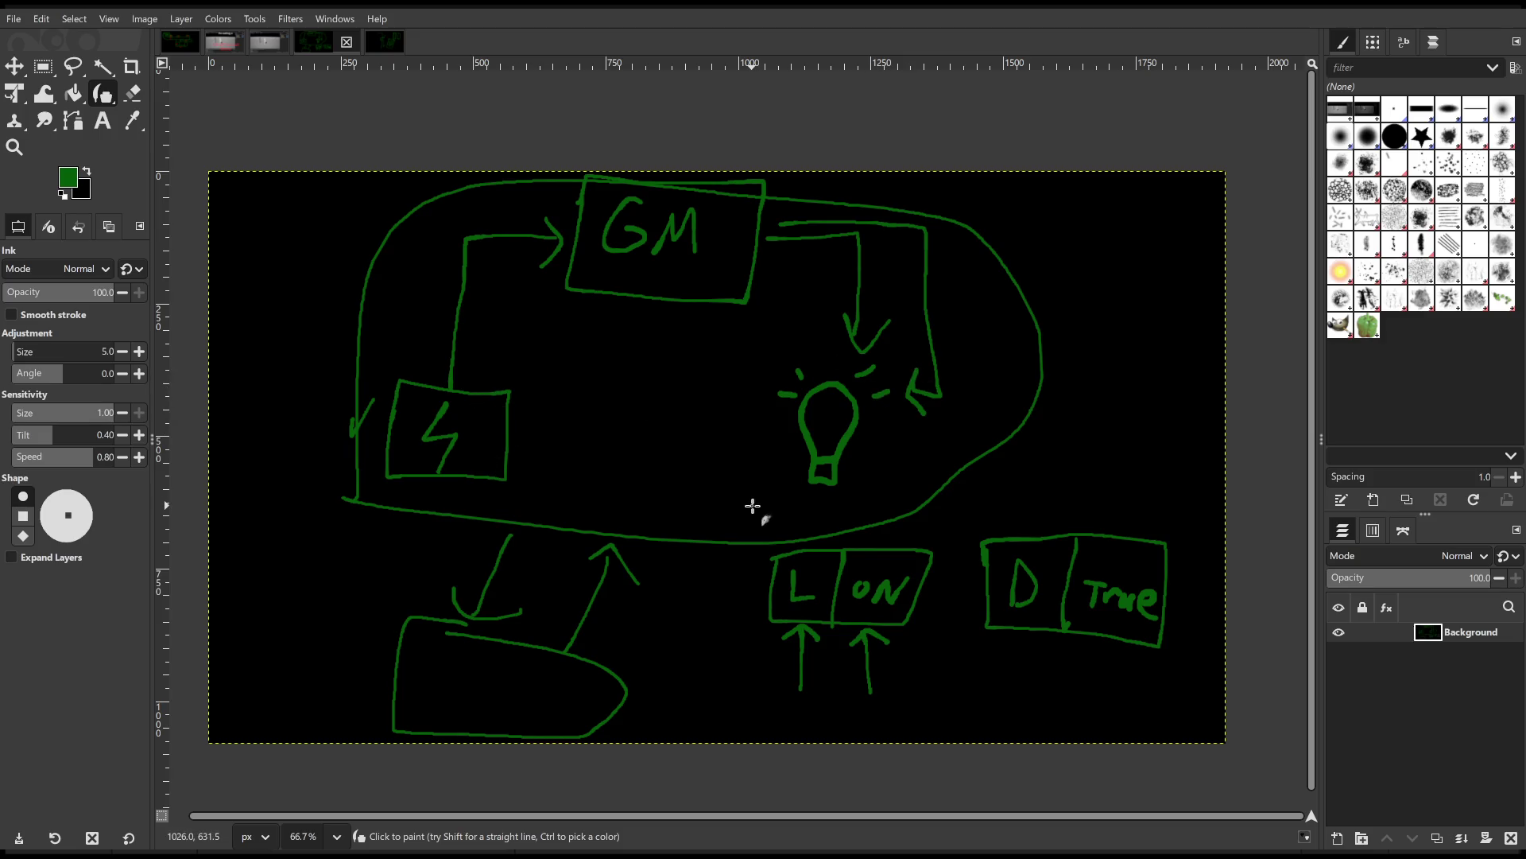
left_click_drag(872, 451, 894, 438)
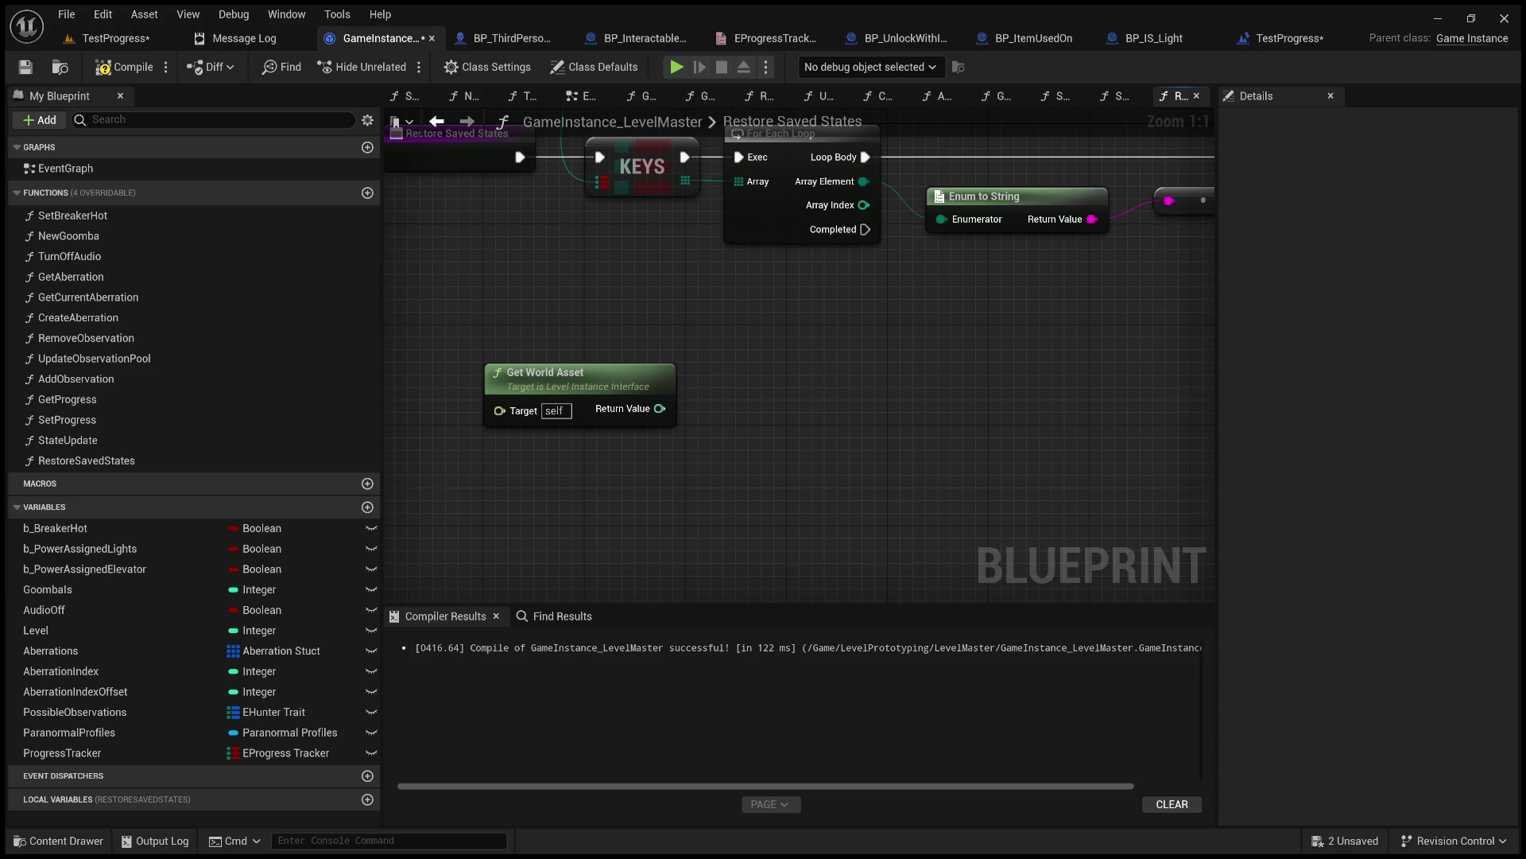
Bring the Progress Tracker node and the disabled Event BeginPlay in TestProgress into view.
mouse_move(673, 219)
left_mouse_down()
mouse_move(954, 496)
mouse_move(955, 544)
left_mouse_up()
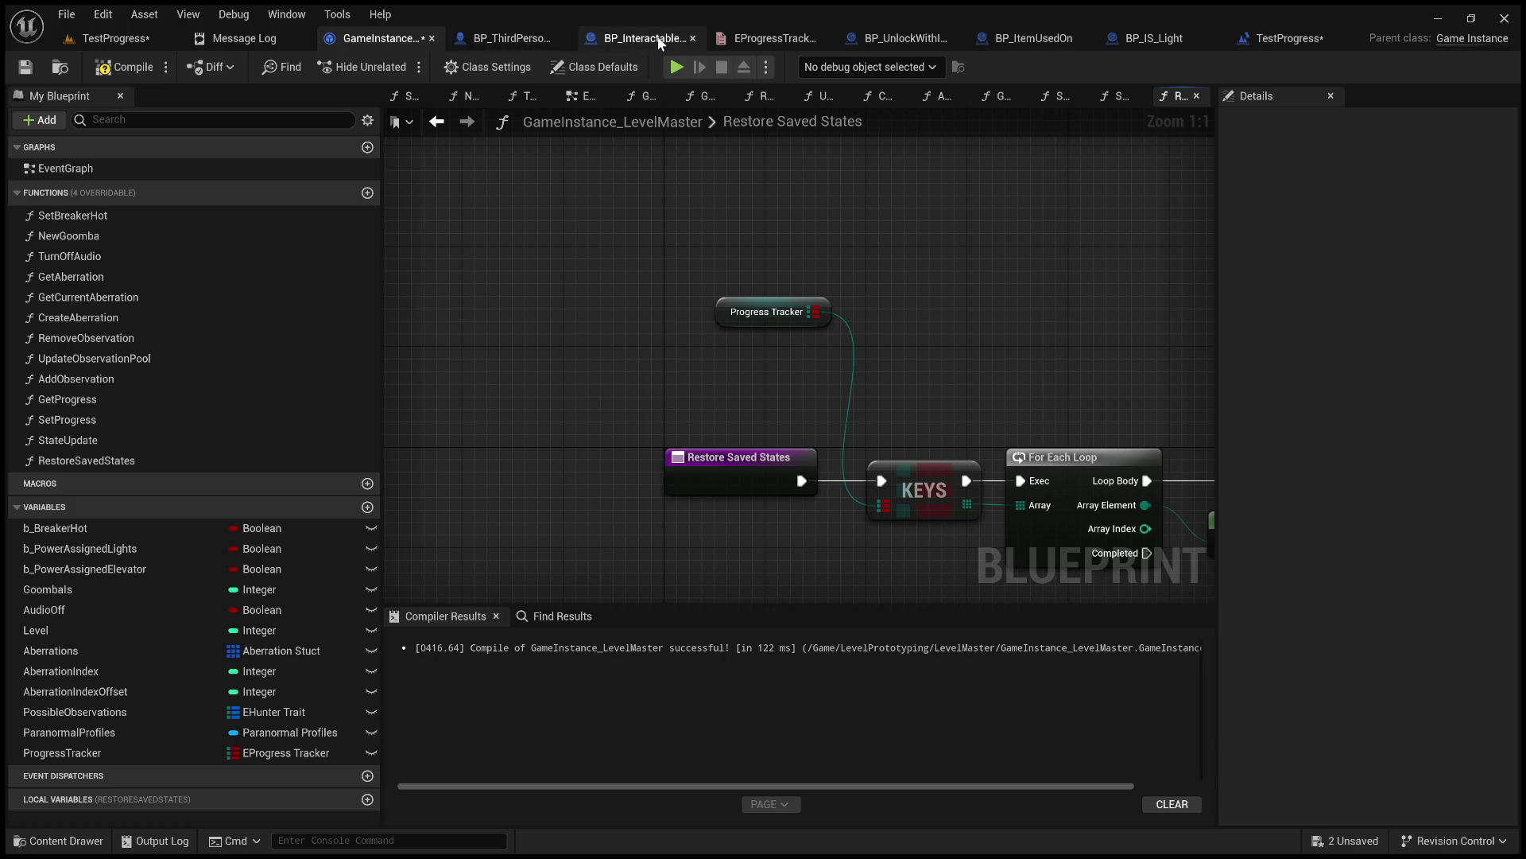
left_click(1399, 38)
mouse_move(595, 283)
left_mouse_down()
mouse_move(623, 504)
mouse_move(642, 403)
mouse_move(578, 392)
left_mouse_up()
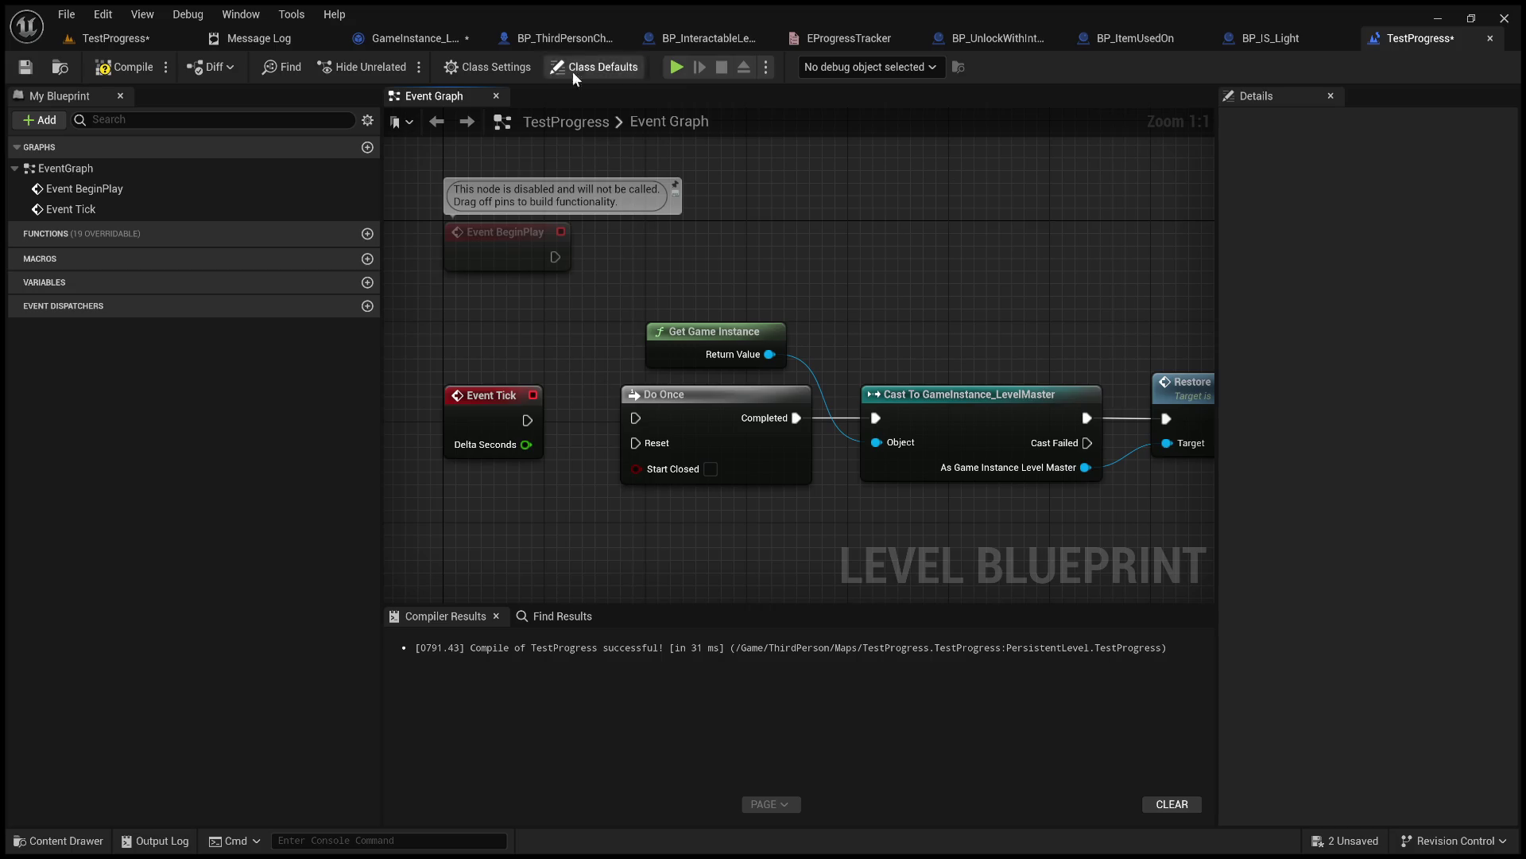
Select the Restore Saved States entry node, then return to TestProgress's Event Graph and deselect Event BeginPlay.
left_click(450, 37)
mouse_move(598, 311)
left_mouse_down()
mouse_move(390, 147)
mouse_move(470, 264)
left_mouse_up()
mouse_move(488, 331)
left_mouse_down()
mouse_move(700, 445)
mouse_move(472, 344)
left_mouse_up()
left_click(688, 452)
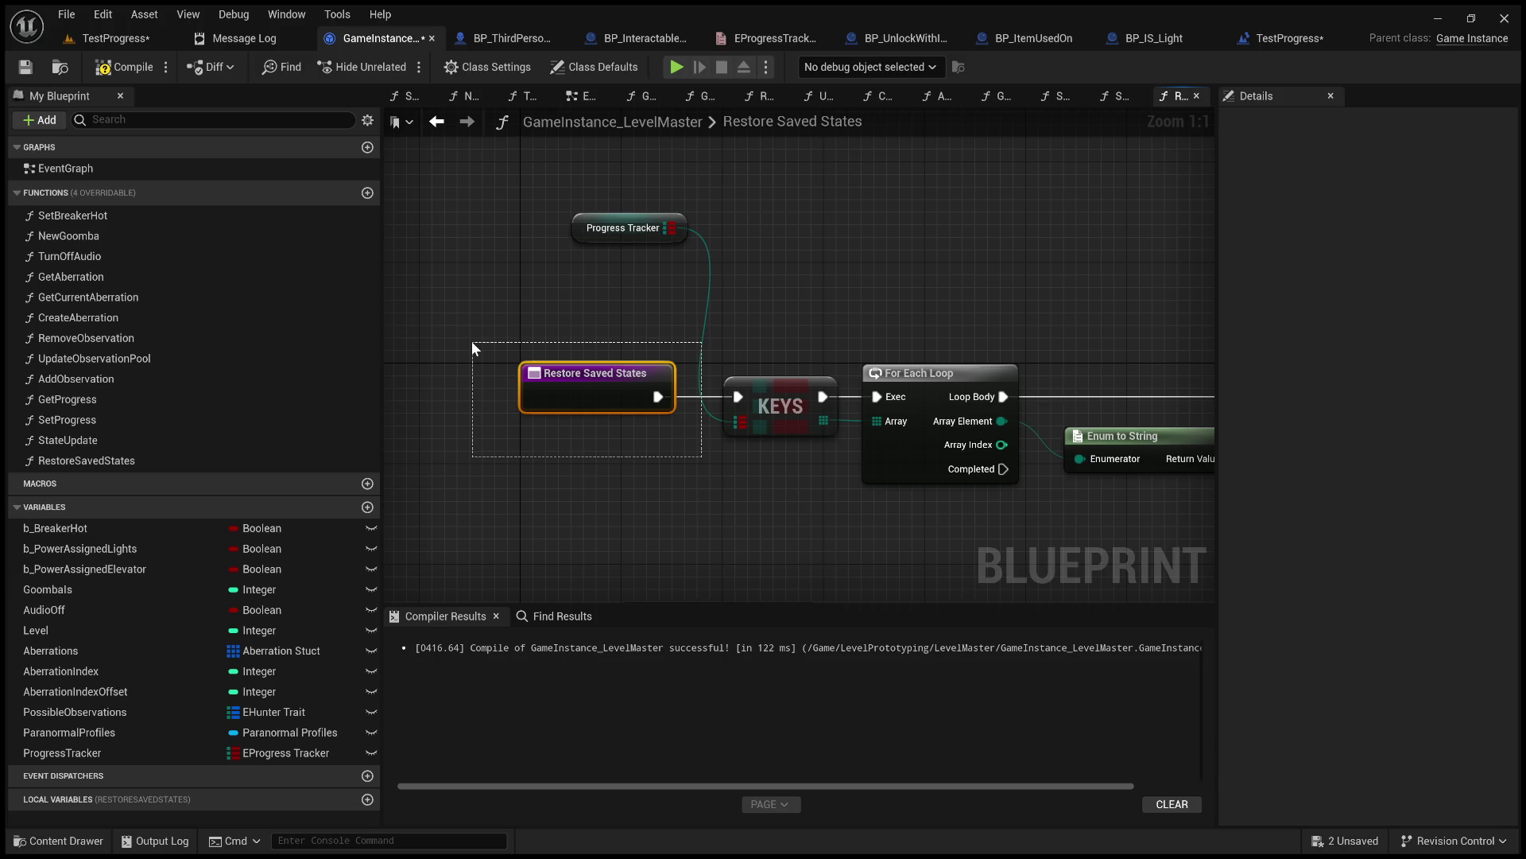
left_click_drag(473, 343, 504, 341)
left_click_drag(503, 340, 934, 205)
left_click(1290, 38)
left_click(880, 265)
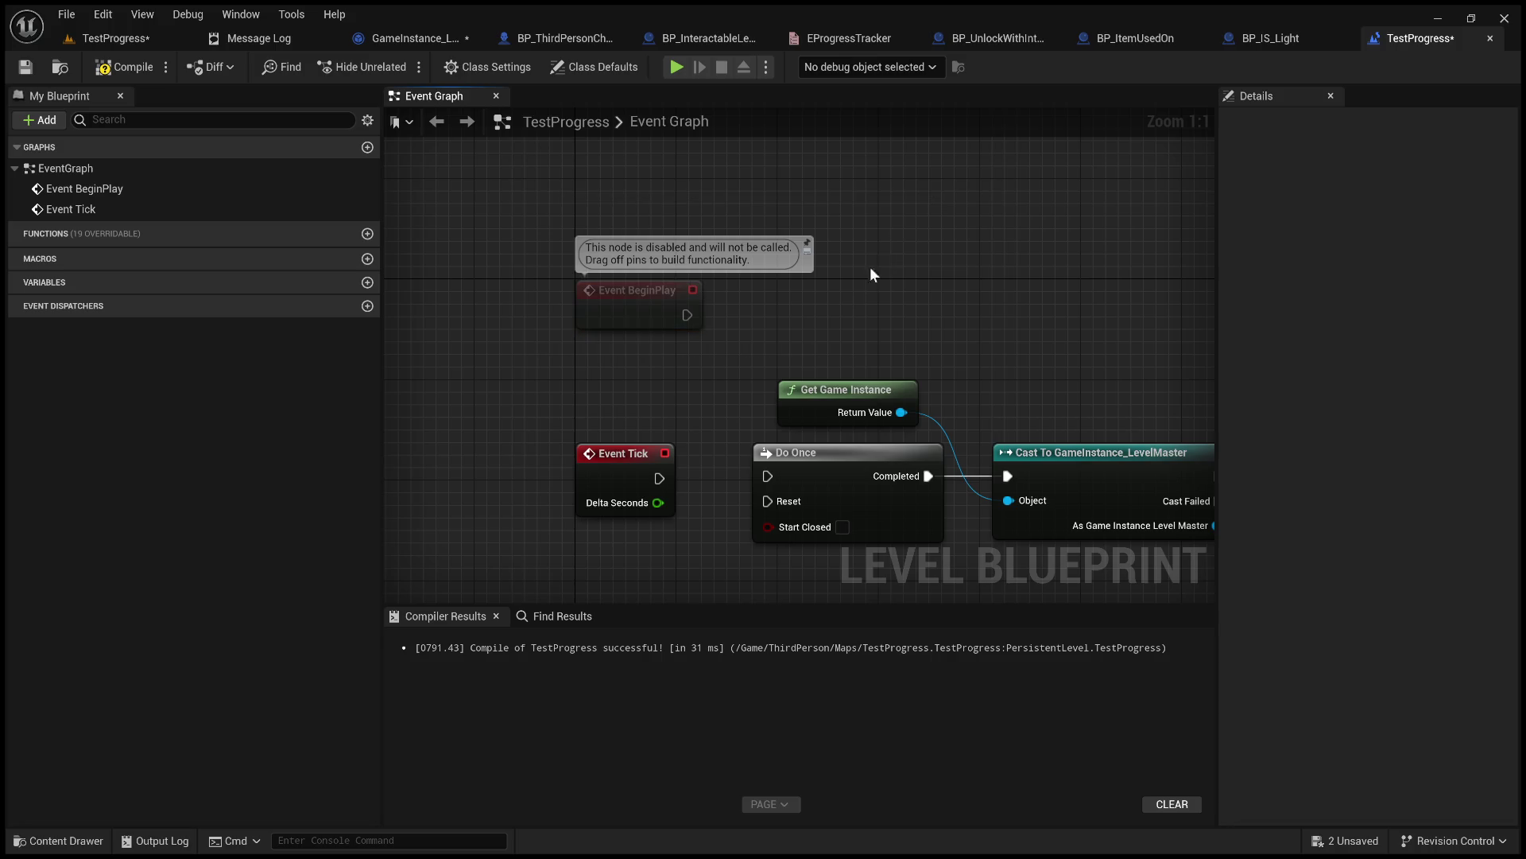
mouse_move(704, 327)
left_mouse_down()
mouse_move(528, 273)
mouse_move(808, 337)
left_mouse_up()
left_click_drag(715, 283, 1025, 480)
mouse_move(748, 318)
left_mouse_down()
mouse_move(1005, 398)
mouse_move(1117, 406)
left_mouse_up()
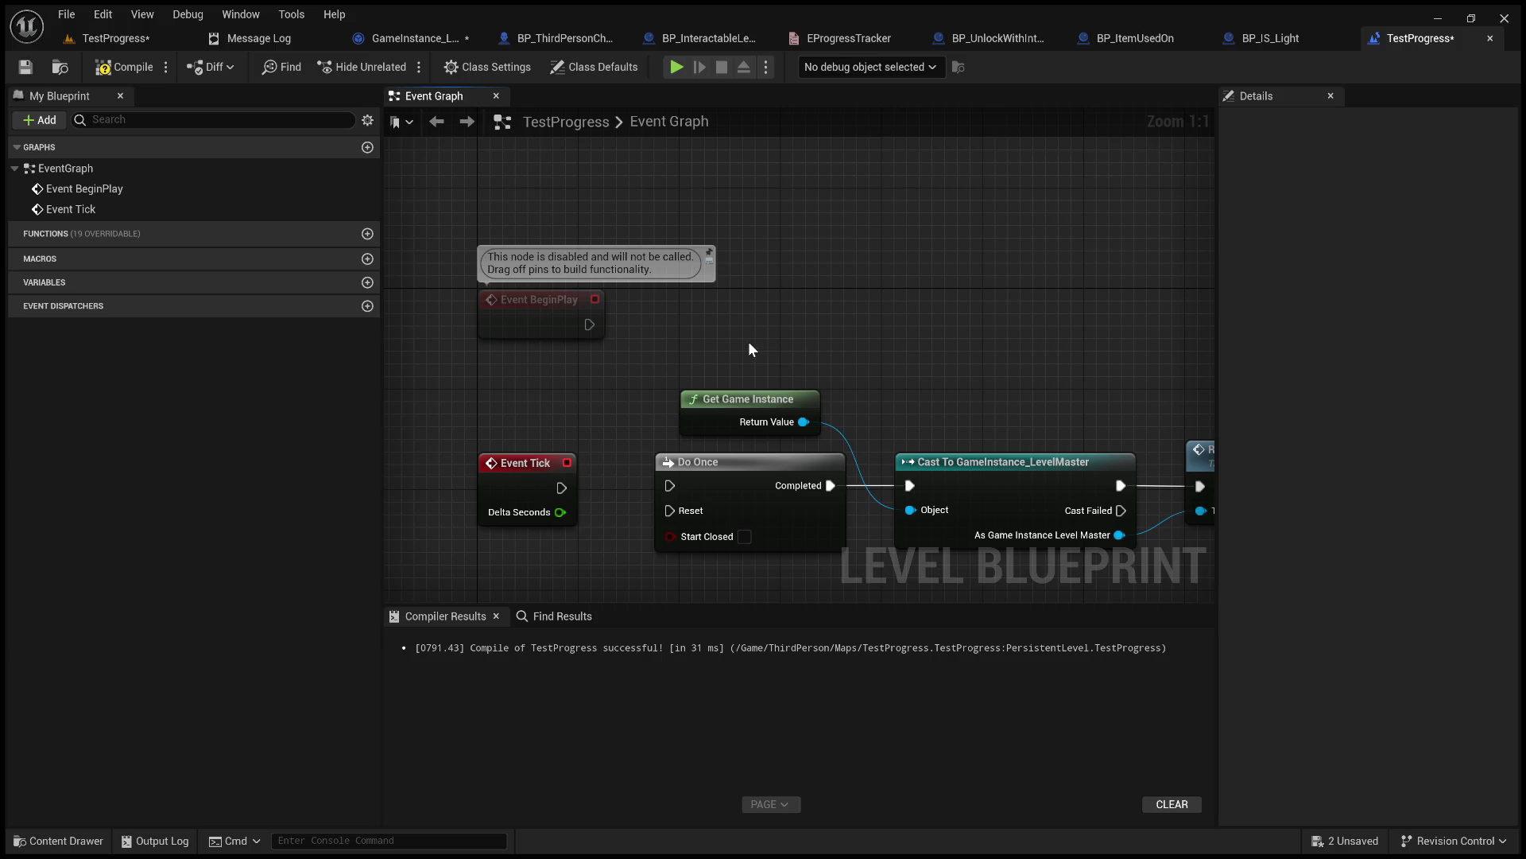
mouse_move(781, 352)
left_mouse_down()
mouse_move(485, 304)
mouse_move(438, 227)
left_mouse_up()
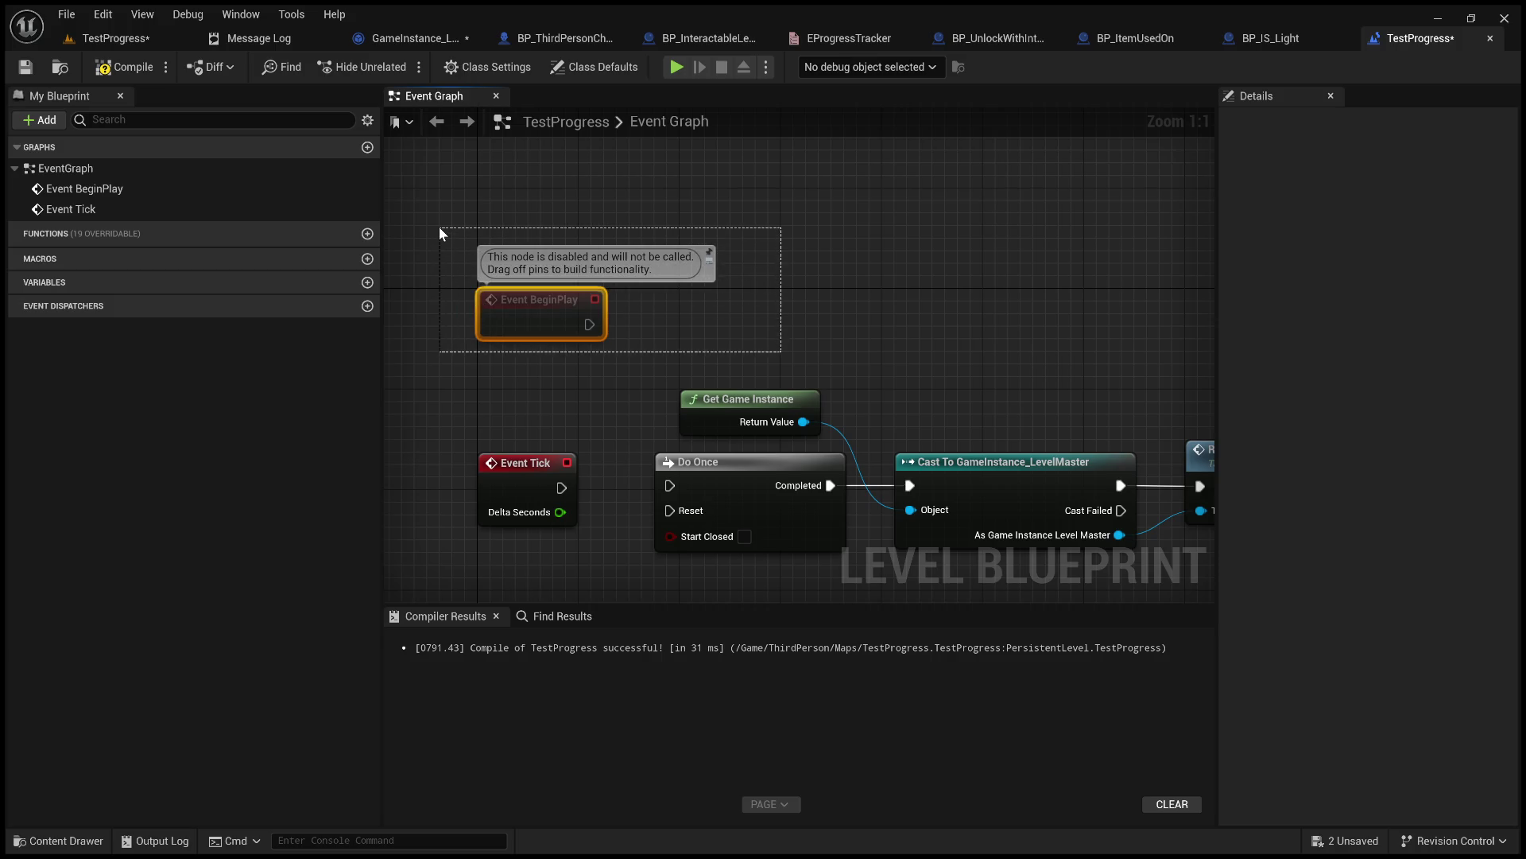
left_click_drag(439, 227, 439, 227)
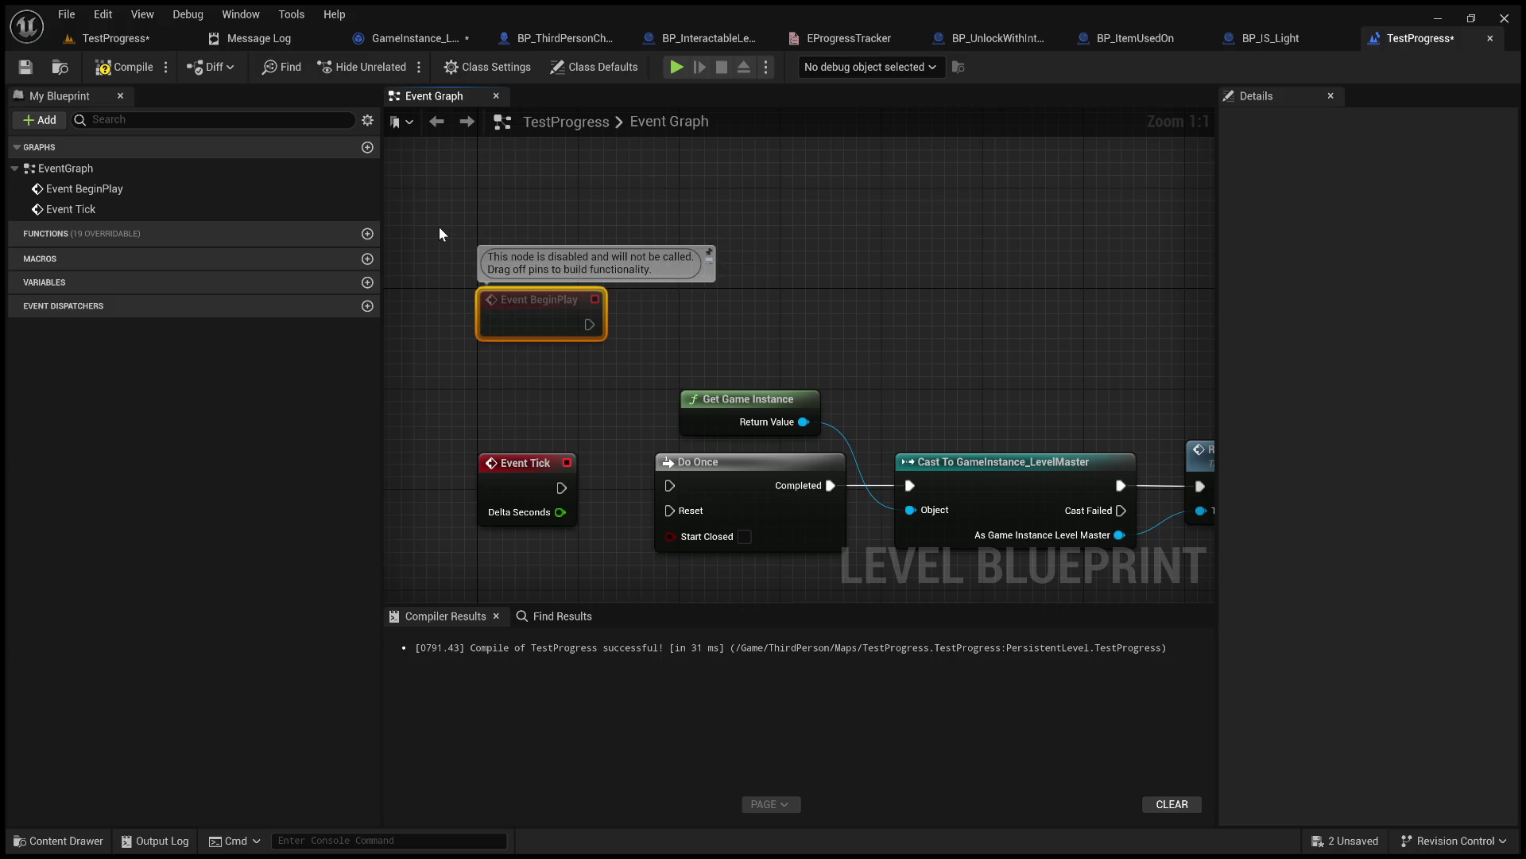
left_click(460, 226)
left_click_drag(674, 301, 969, 499)
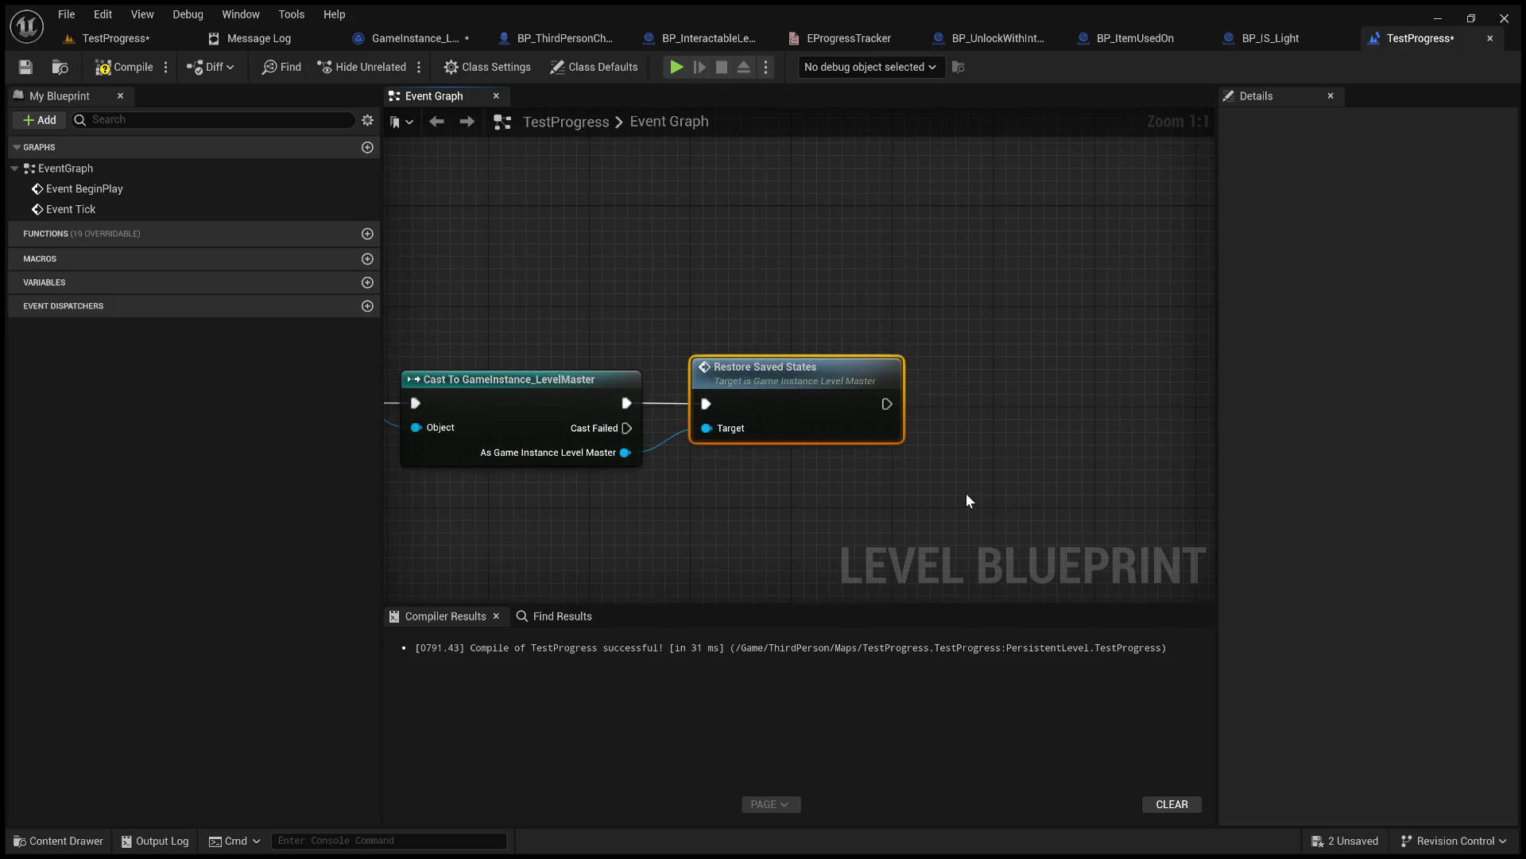
left_click_drag(715, 501, 951, 442)
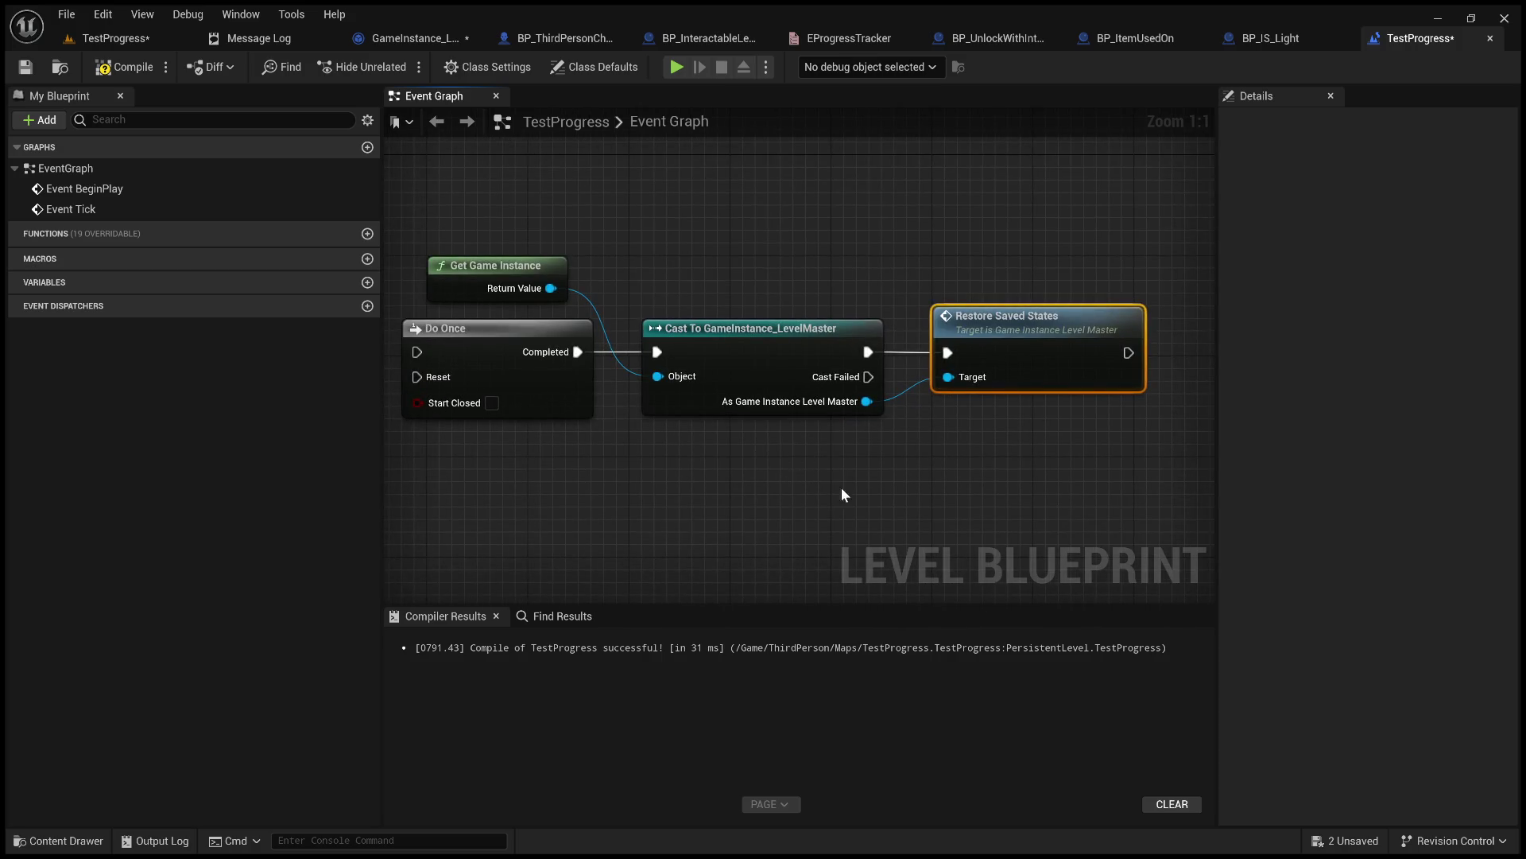
left_click_drag(859, 485, 638, 485)
left_click_drag(971, 514, 638, 265)
mouse_move(526, 262)
left_mouse_down()
mouse_move(1034, 509)
mouse_move(831, 378)
mouse_move(711, 365)
left_mouse_up()
left_click_drag(818, 323, 1113, 515)
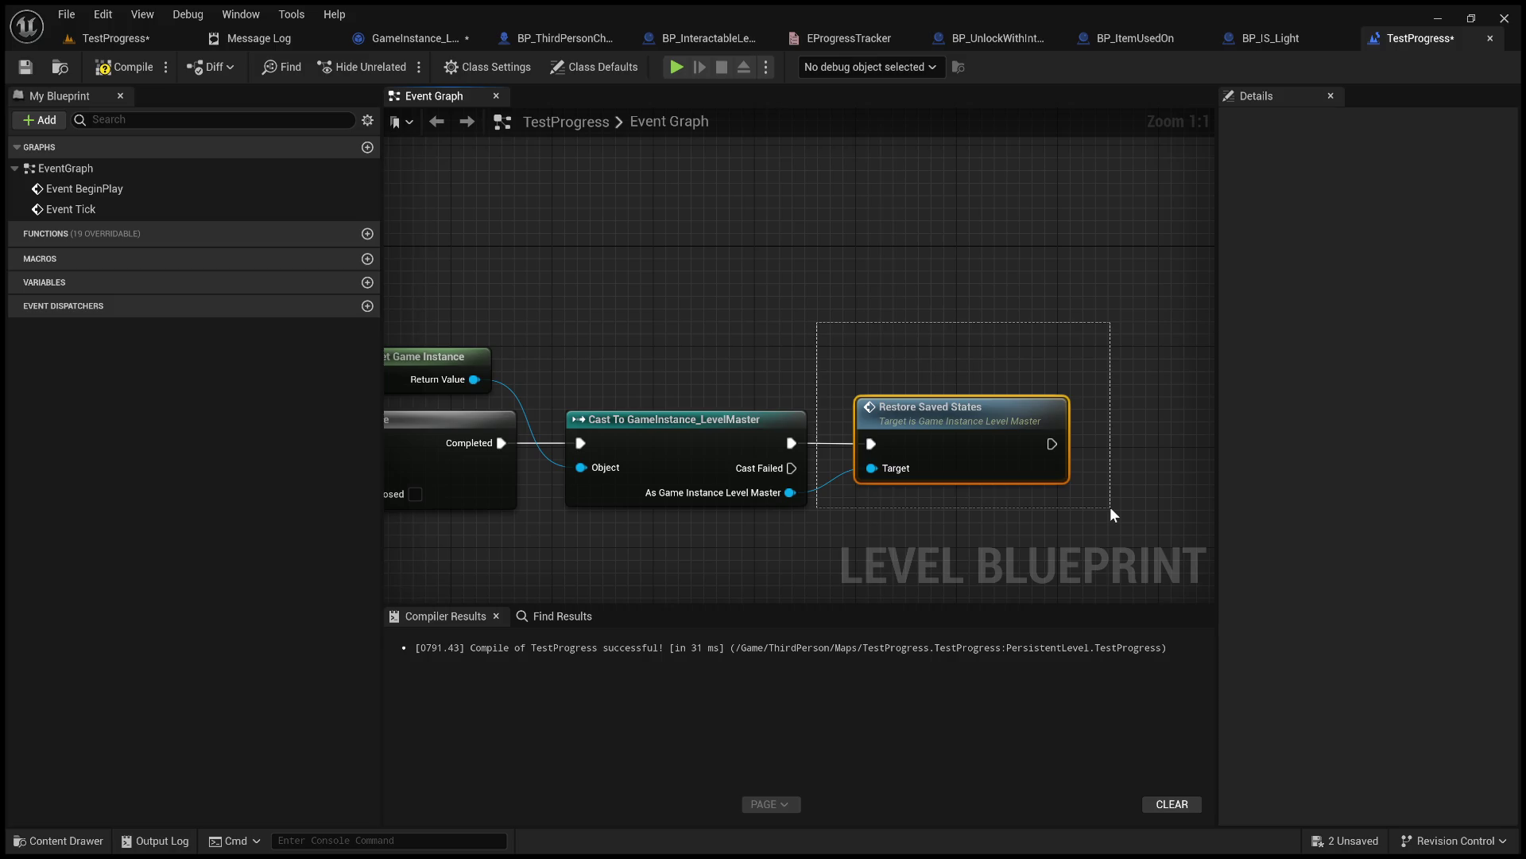
left_click_drag(1110, 507, 1110, 508)
left_click(1110, 507)
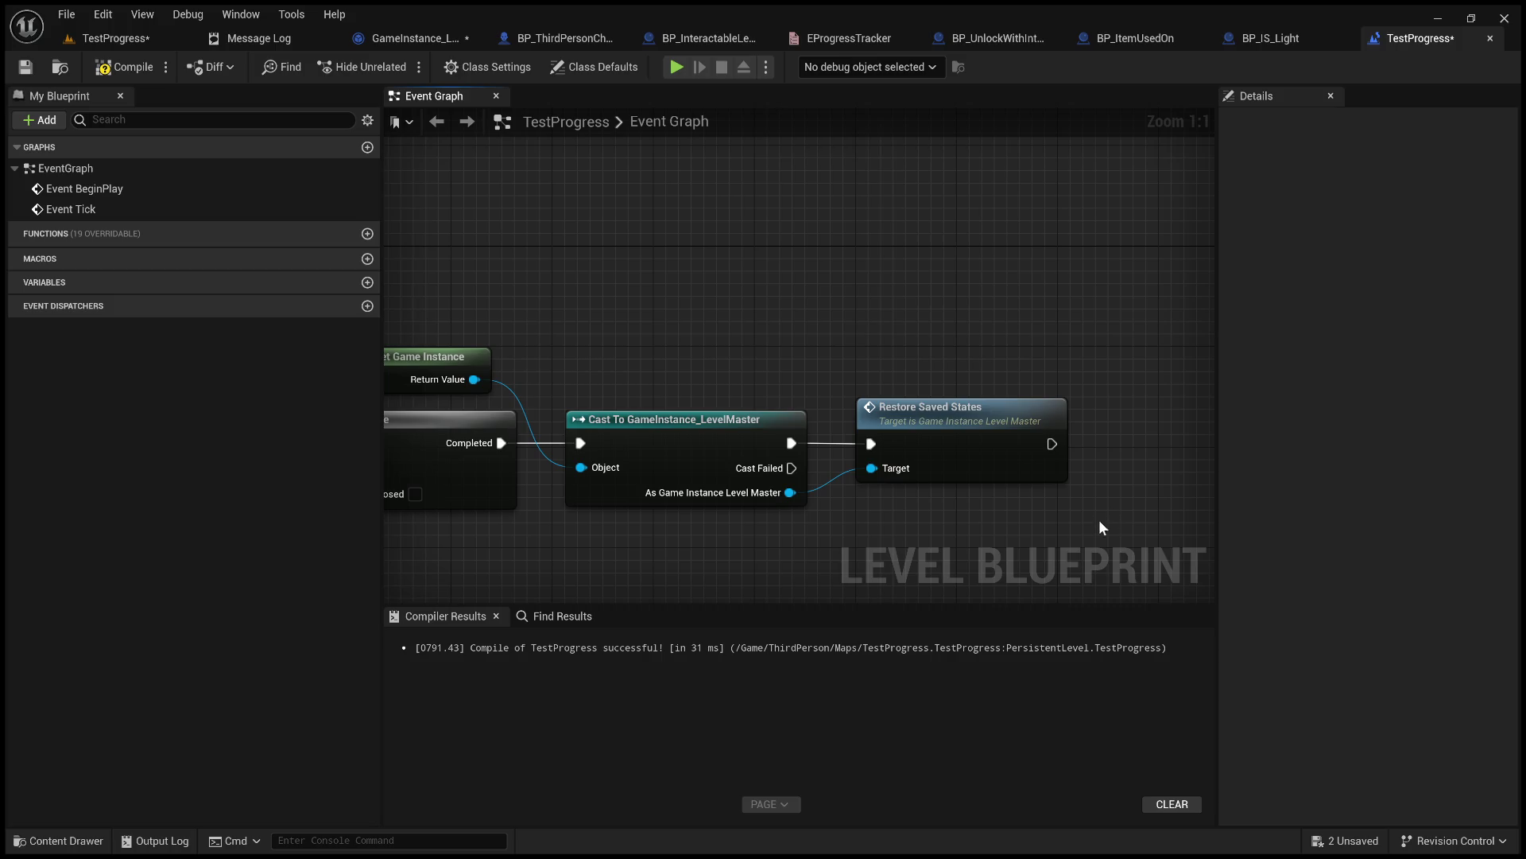
mouse_move(1128, 537)
left_mouse_down()
mouse_move(914, 437)
mouse_move(839, 365)
left_mouse_up()
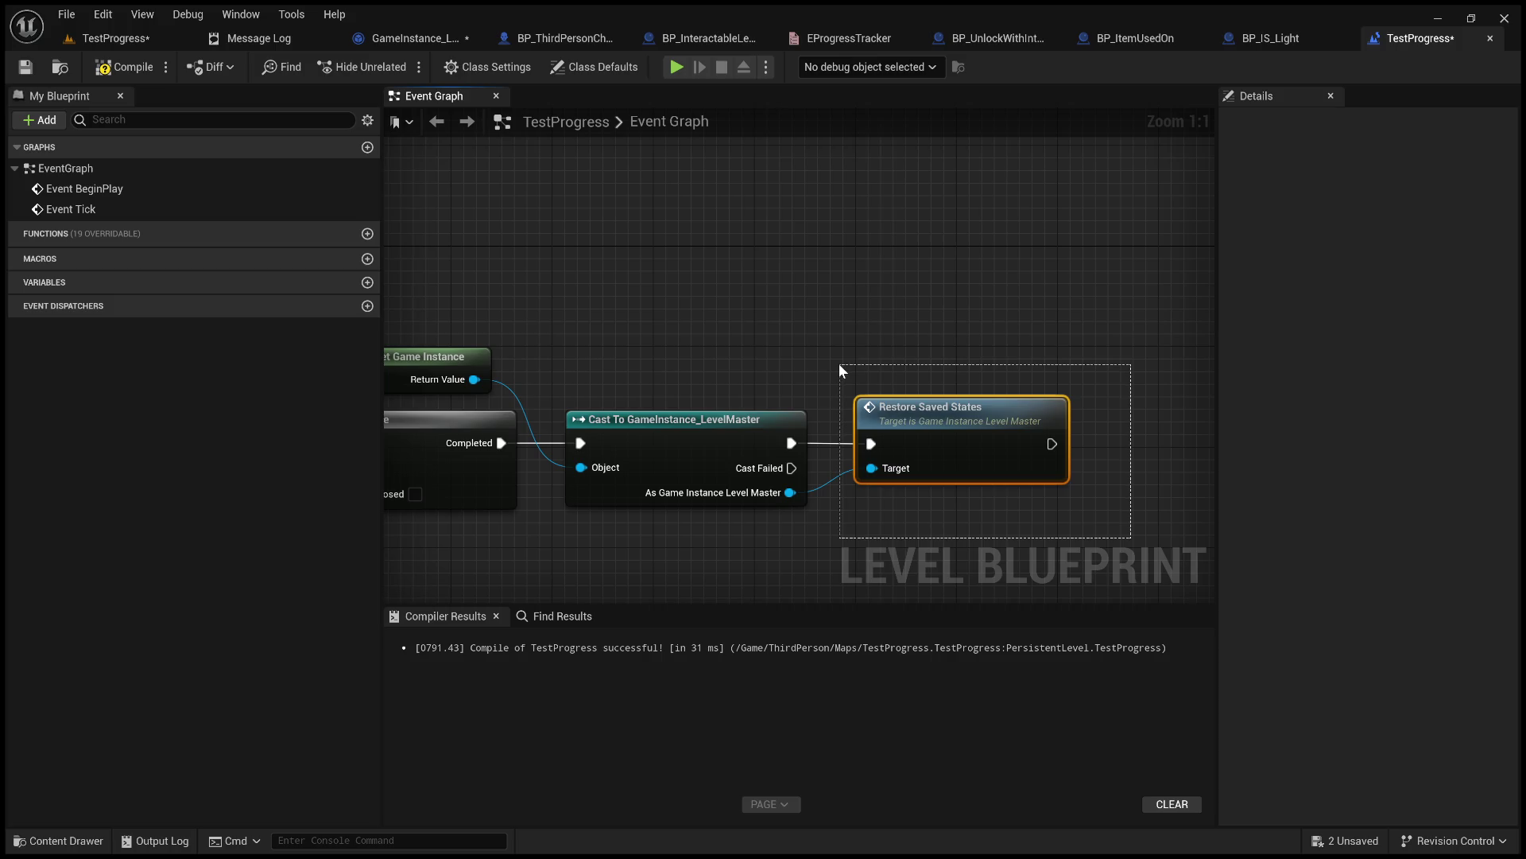
left_click_drag(840, 365, 843, 362)
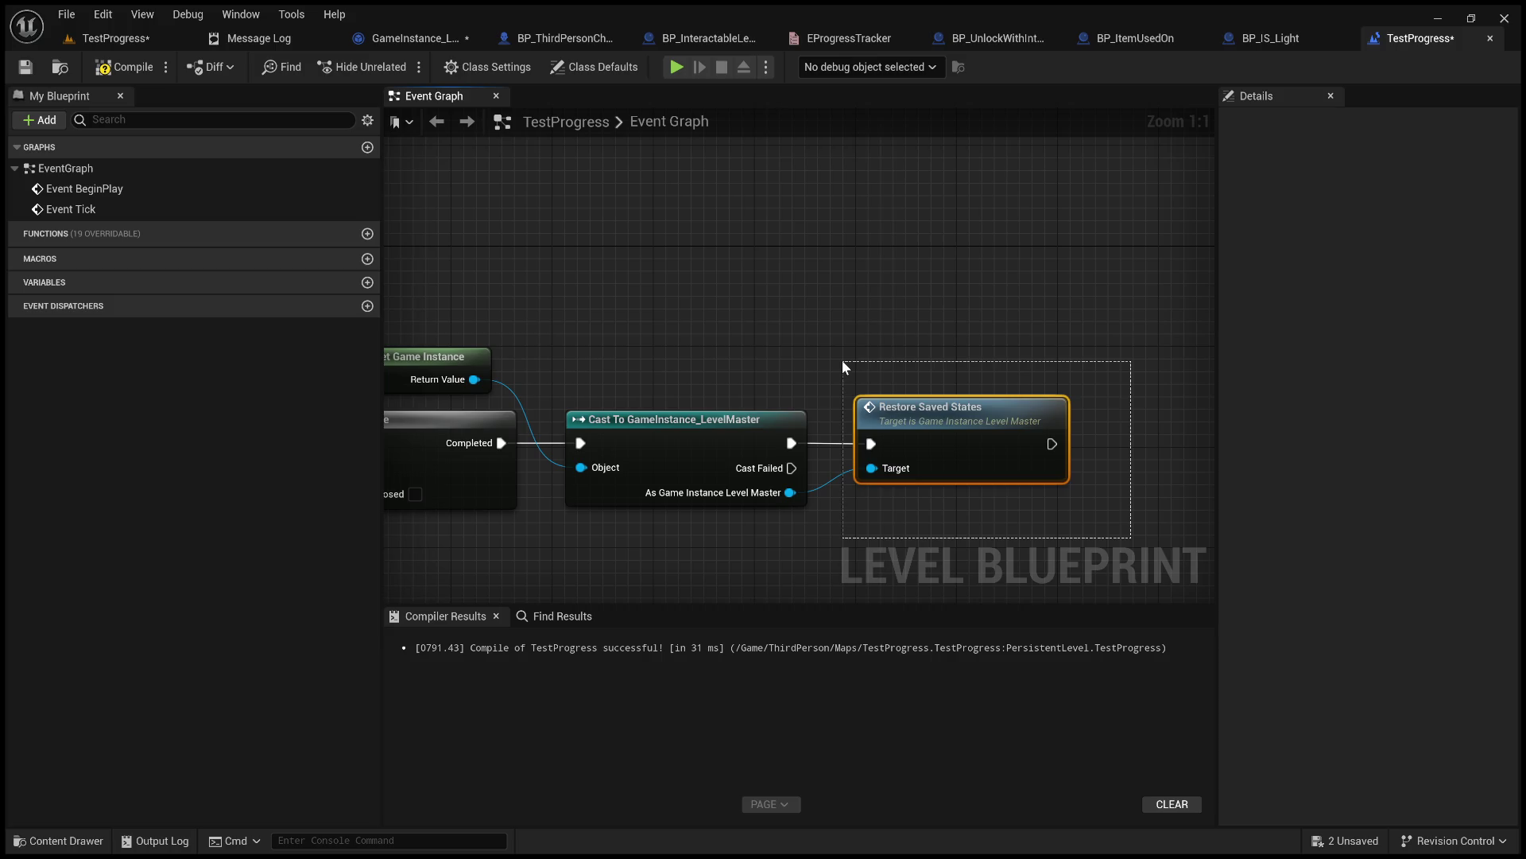
mouse_move(842, 360)
left_mouse_down()
mouse_move(1018, 506)
mouse_move(1119, 518)
left_mouse_up()
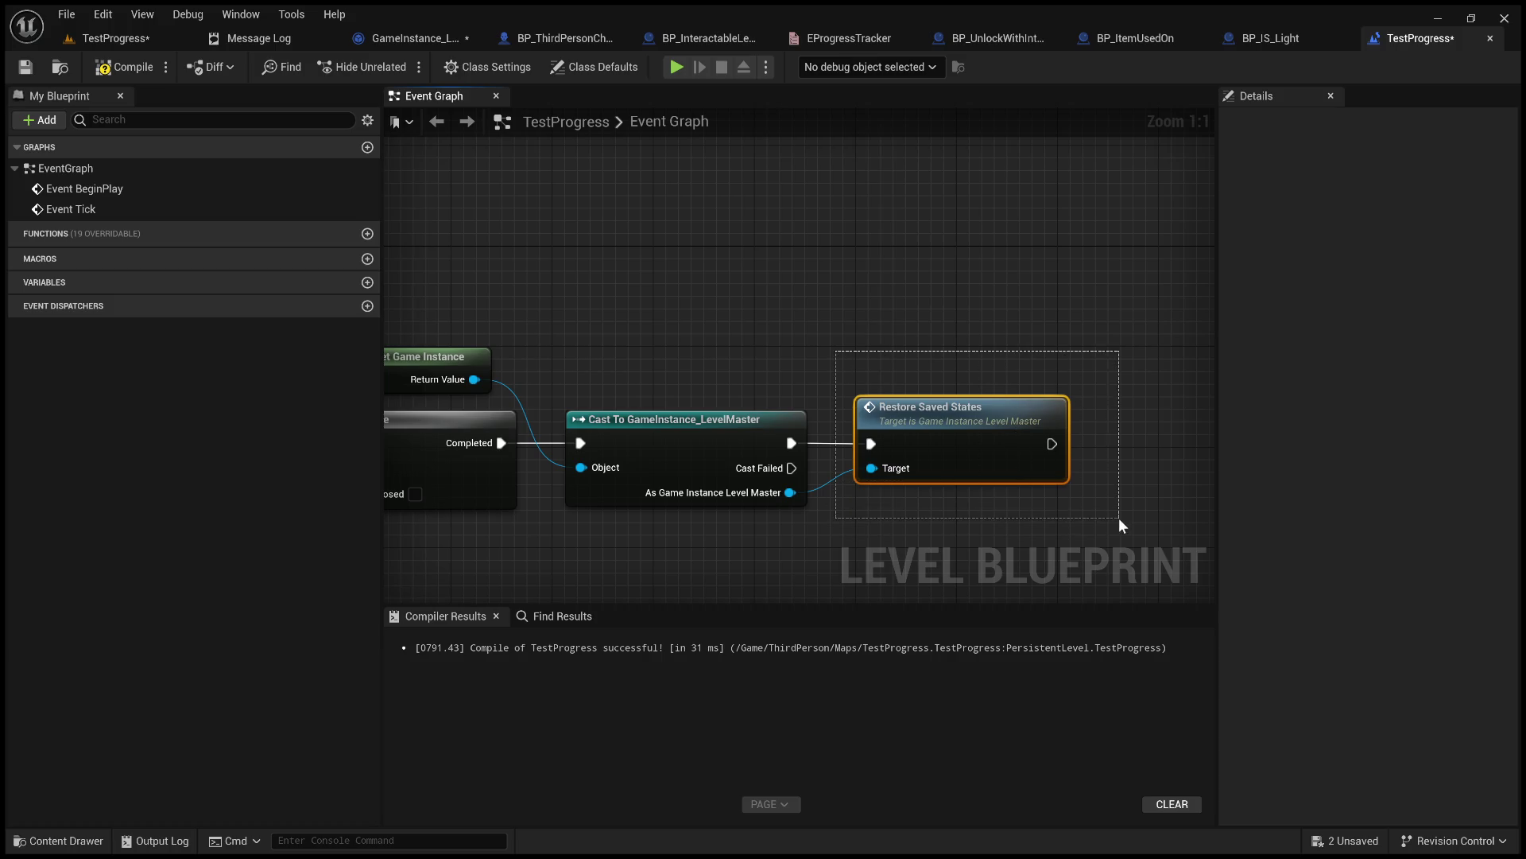
left_click_drag(1118, 517, 1118, 517)
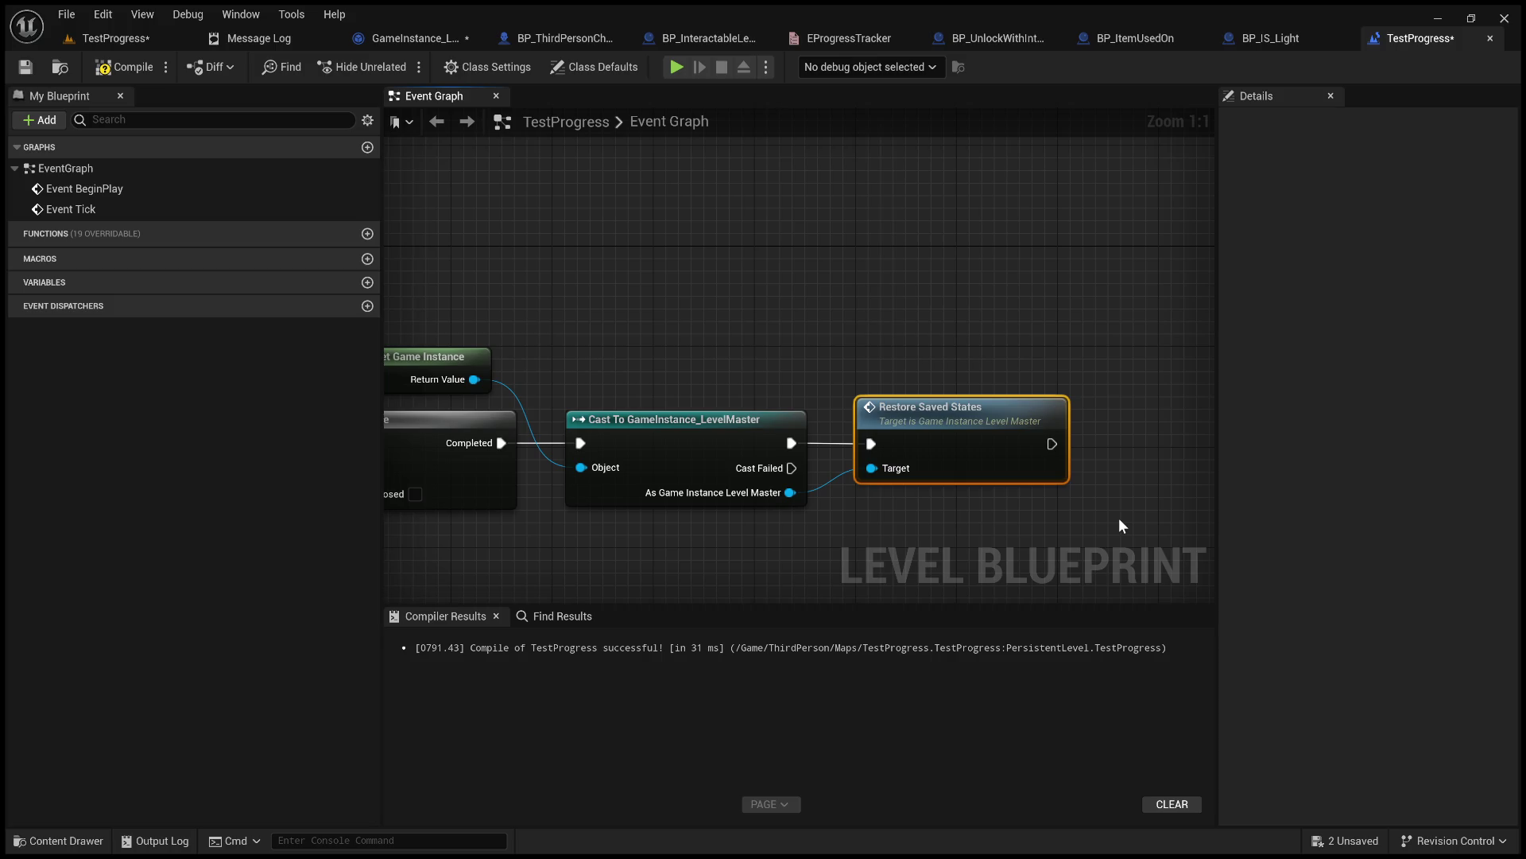
left_click(1122, 525)
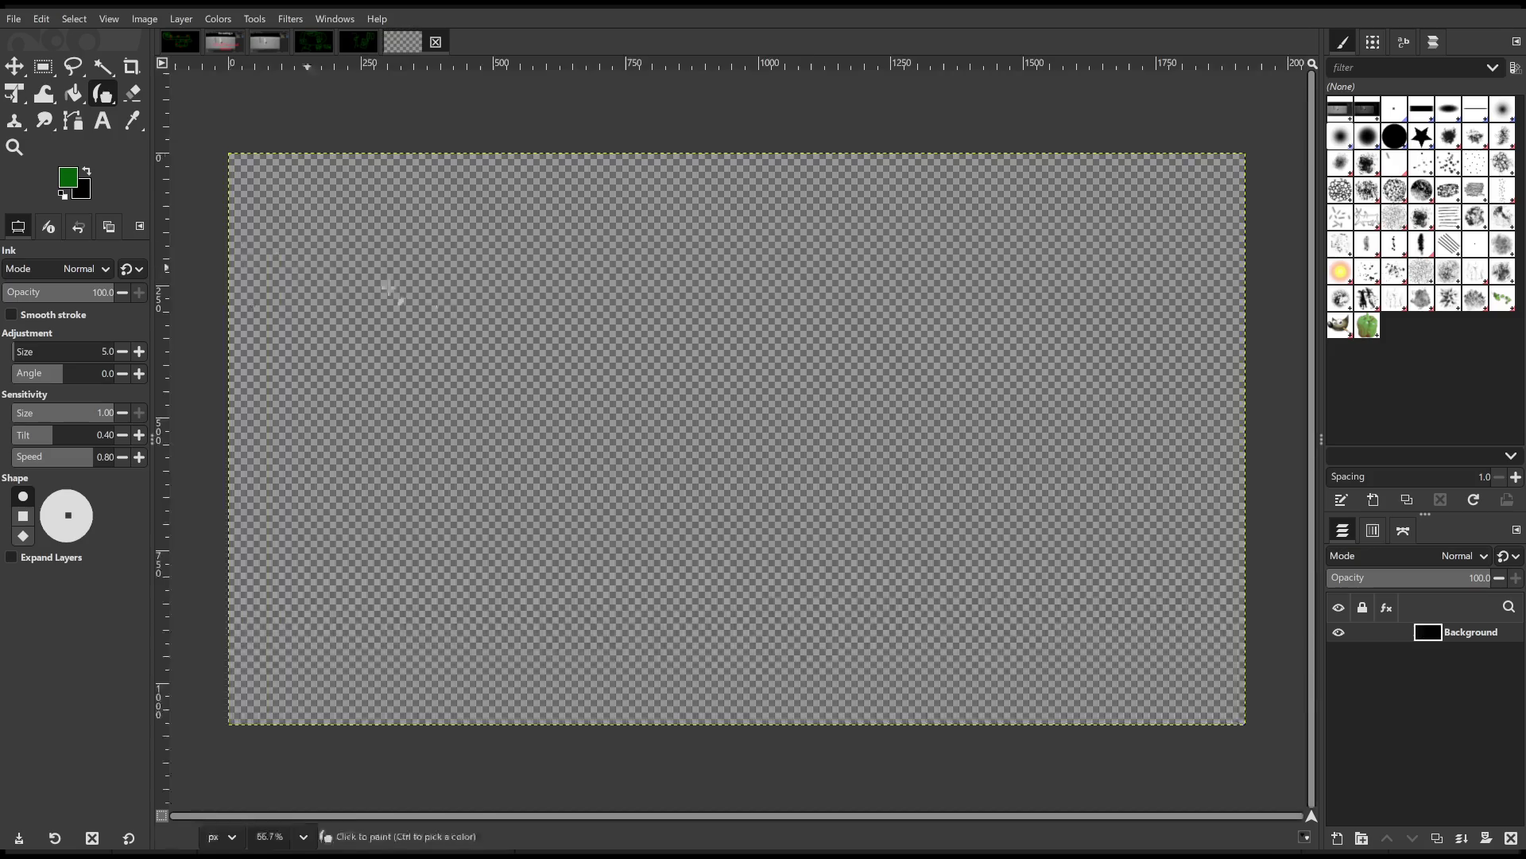
Sketch six green boxes in two rows of three.
mouse_move(380, 238)
left_mouse_down()
mouse_move(484, 273)
mouse_move(395, 238)
left_mouse_up()
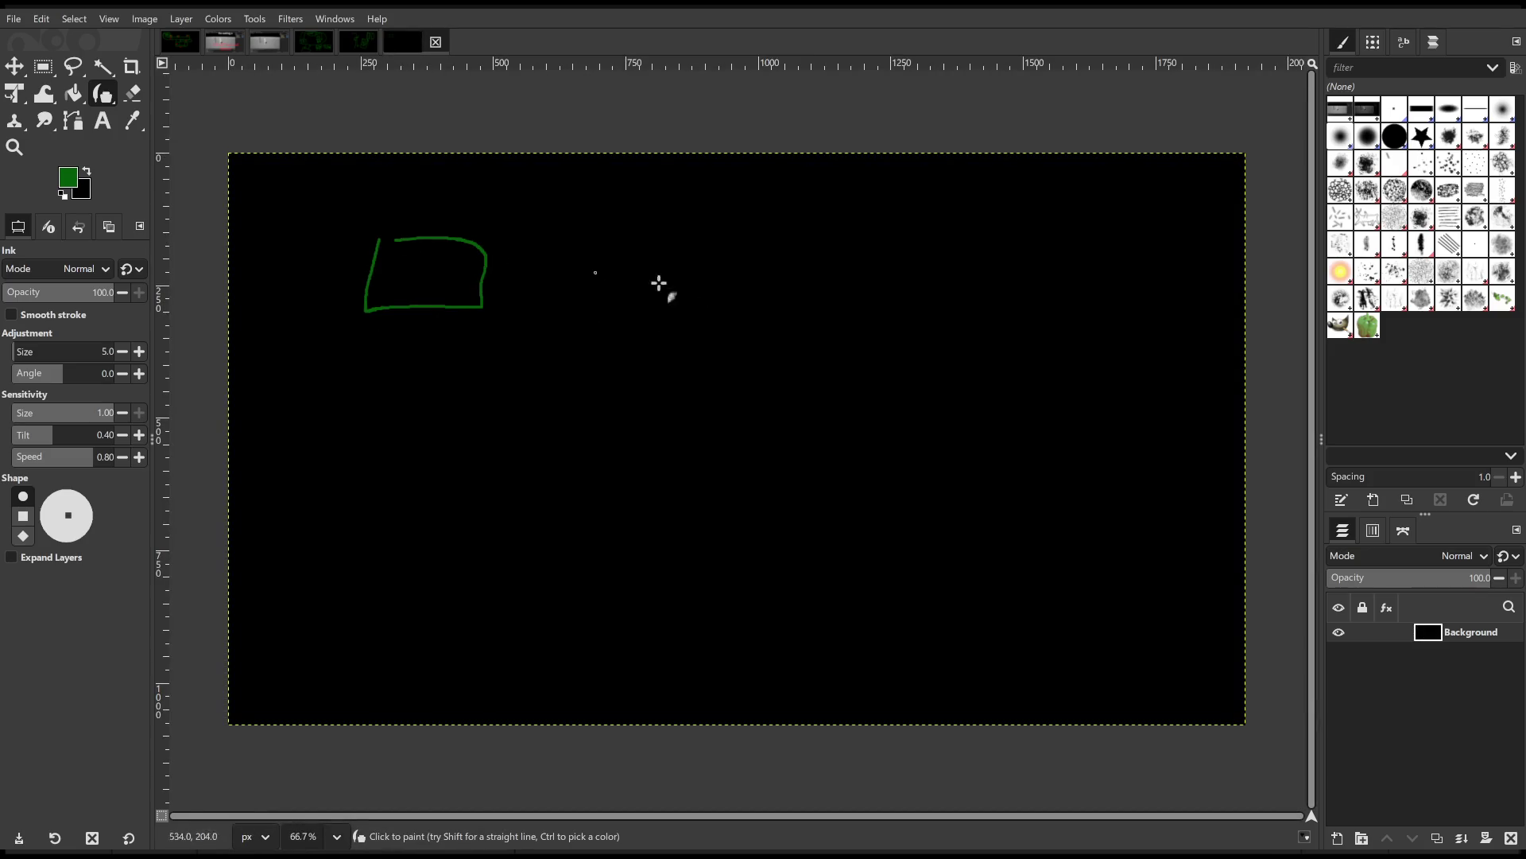
mouse_move(630, 249)
left_mouse_down()
mouse_move(729, 290)
mouse_move(633, 247)
left_mouse_up()
mouse_move(846, 250)
left_mouse_down()
mouse_move(971, 355)
mouse_move(846, 246)
left_mouse_up()
mouse_move(422, 453)
left_mouse_down()
mouse_move(504, 480)
mouse_move(420, 442)
left_mouse_up()
mouse_move(632, 452)
left_mouse_down()
mouse_move(631, 522)
mouse_move(636, 450)
left_mouse_up()
mouse_move(857, 454)
left_mouse_down()
mouse_move(994, 562)
mouse_move(858, 463)
left_mouse_up()
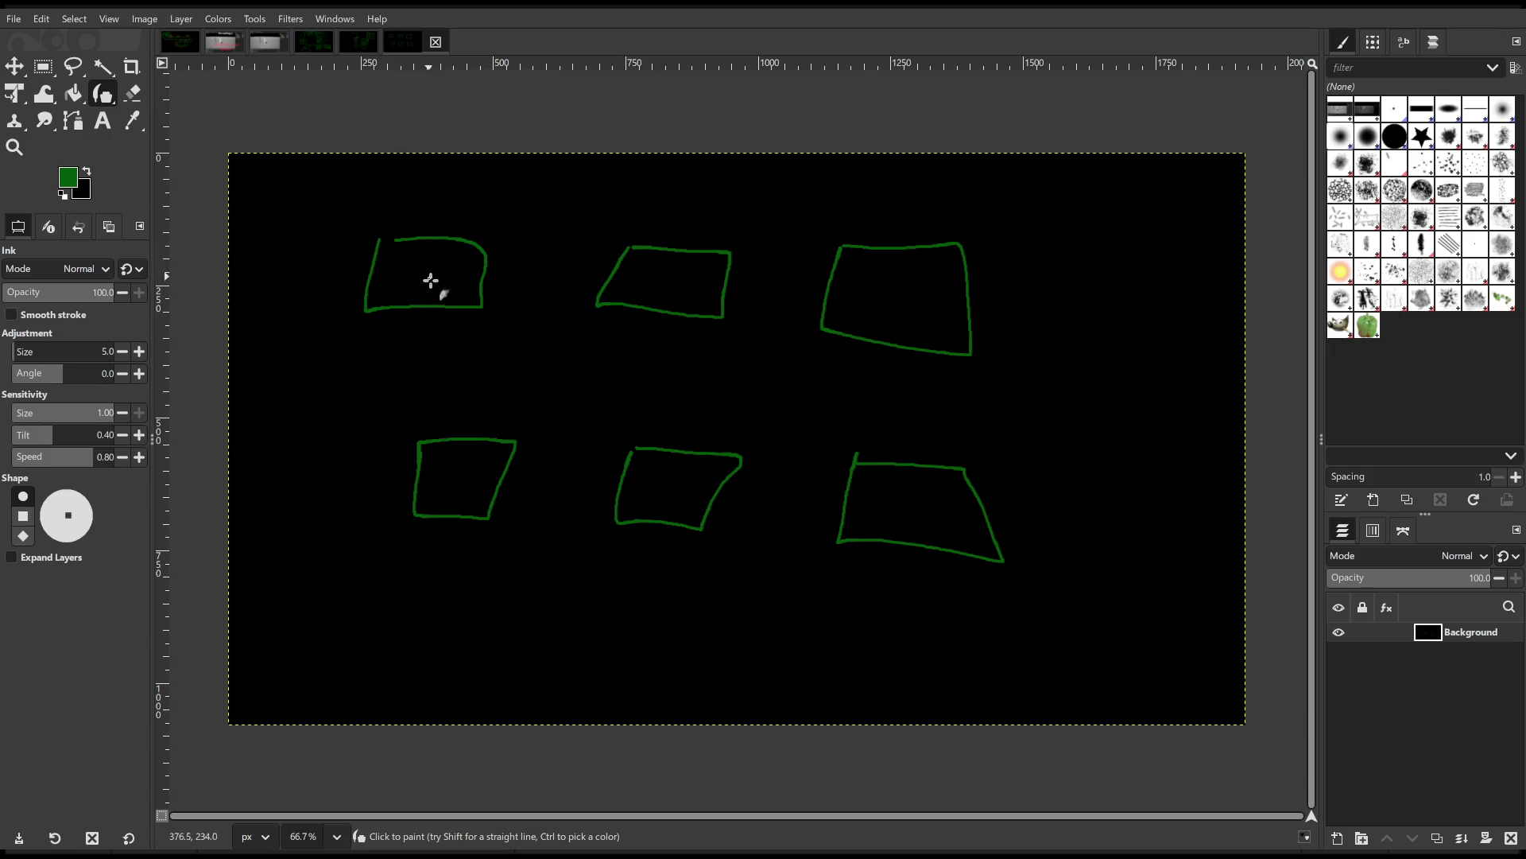
Cross out three boxes, add a right-side arrow, strike through both rows, then undo the last strokes.
mouse_move(403, 249)
left_mouse_down()
mouse_move(447, 297)
mouse_move(453, 260)
left_mouse_up()
mouse_move(657, 467)
left_mouse_down()
mouse_move(679, 505)
mouse_move(646, 500)
left_mouse_up()
mouse_move(449, 457)
left_mouse_down()
mouse_move(462, 492)
mouse_move(511, 457)
left_mouse_up()
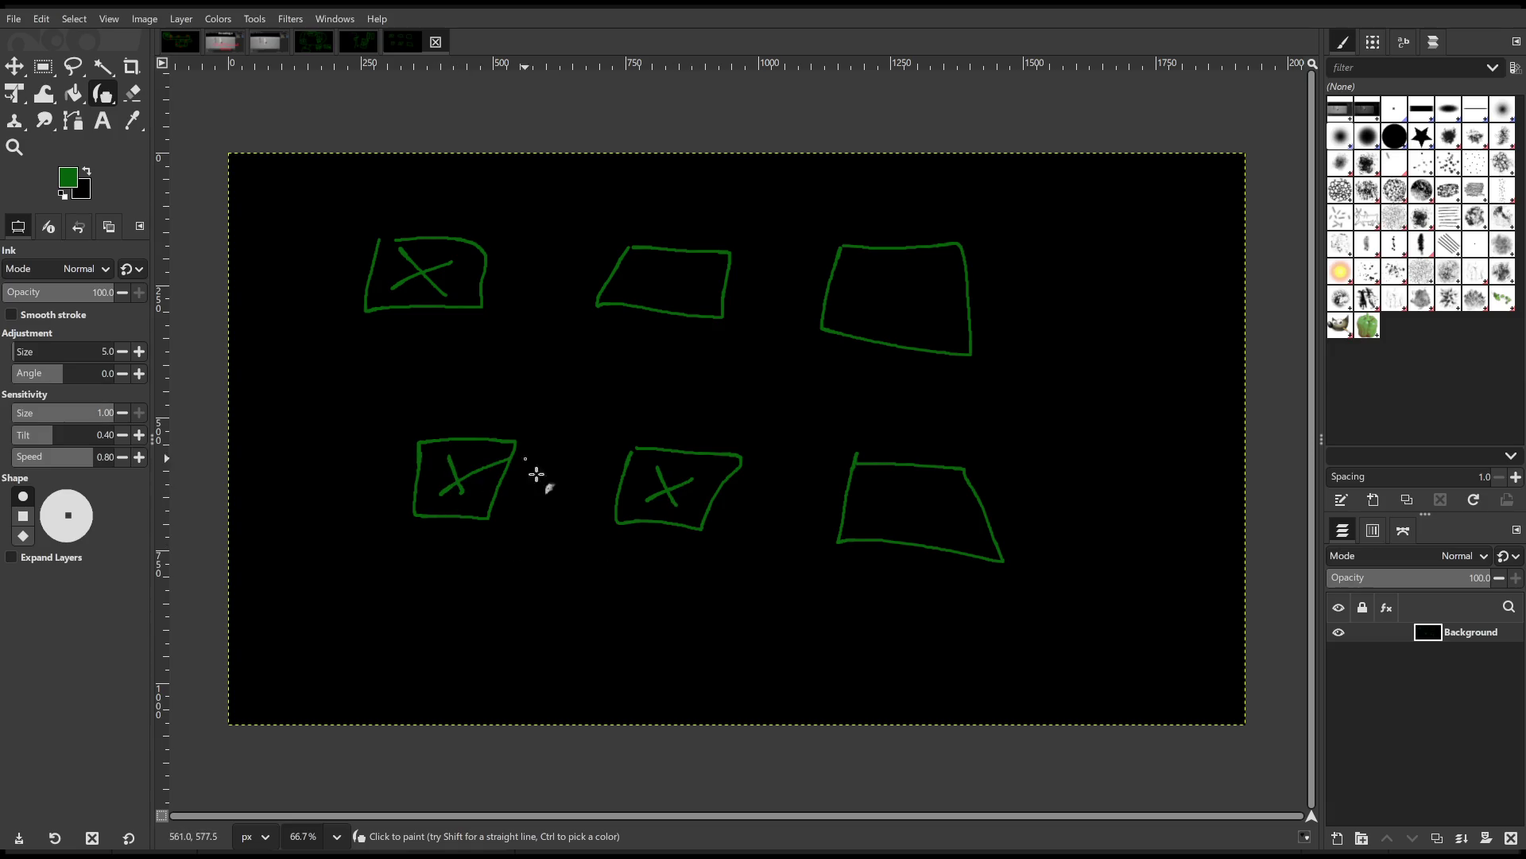
mouse_move(1041, 419)
left_mouse_down()
mouse_move(1209, 426)
mouse_move(1160, 443)
left_mouse_up()
left_click_drag(344, 270, 1167, 317)
left_click_drag(357, 454, 999, 493)
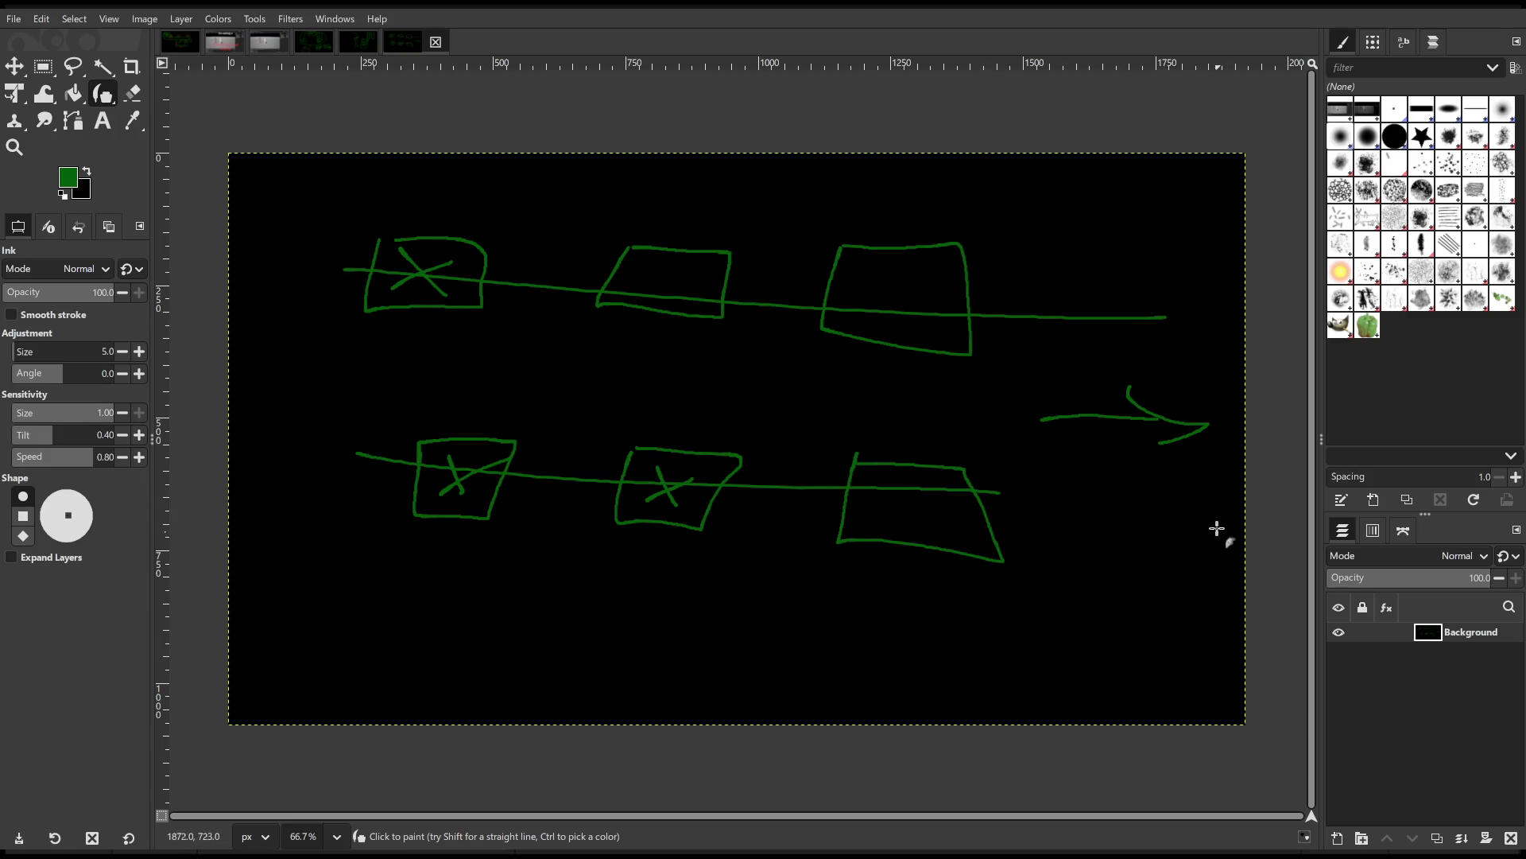
mouse_move(1223, 521)
left_mouse_down()
mouse_move(1061, 525)
mouse_move(1090, 555)
left_mouse_up()
key("ctrl+z")
key("ctrl+z")
key("ctrl+z")
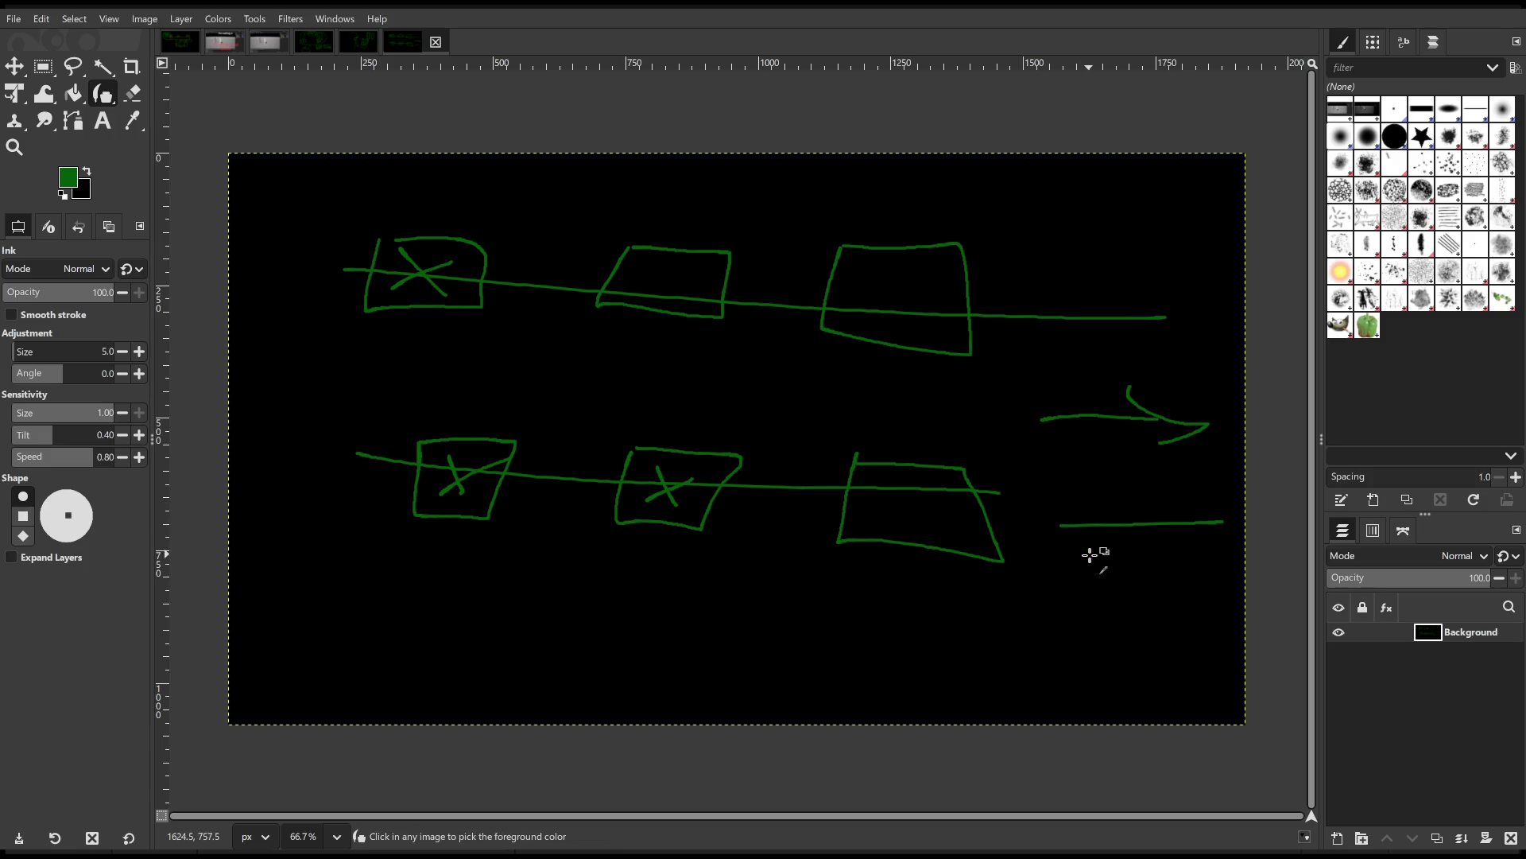
Undo the arrow, redraw X marks in the top-left and lower boxes, then remove the bottom-middle X.
key("ctrl+z")
key("ctrl+z")
key("ctrl+z")
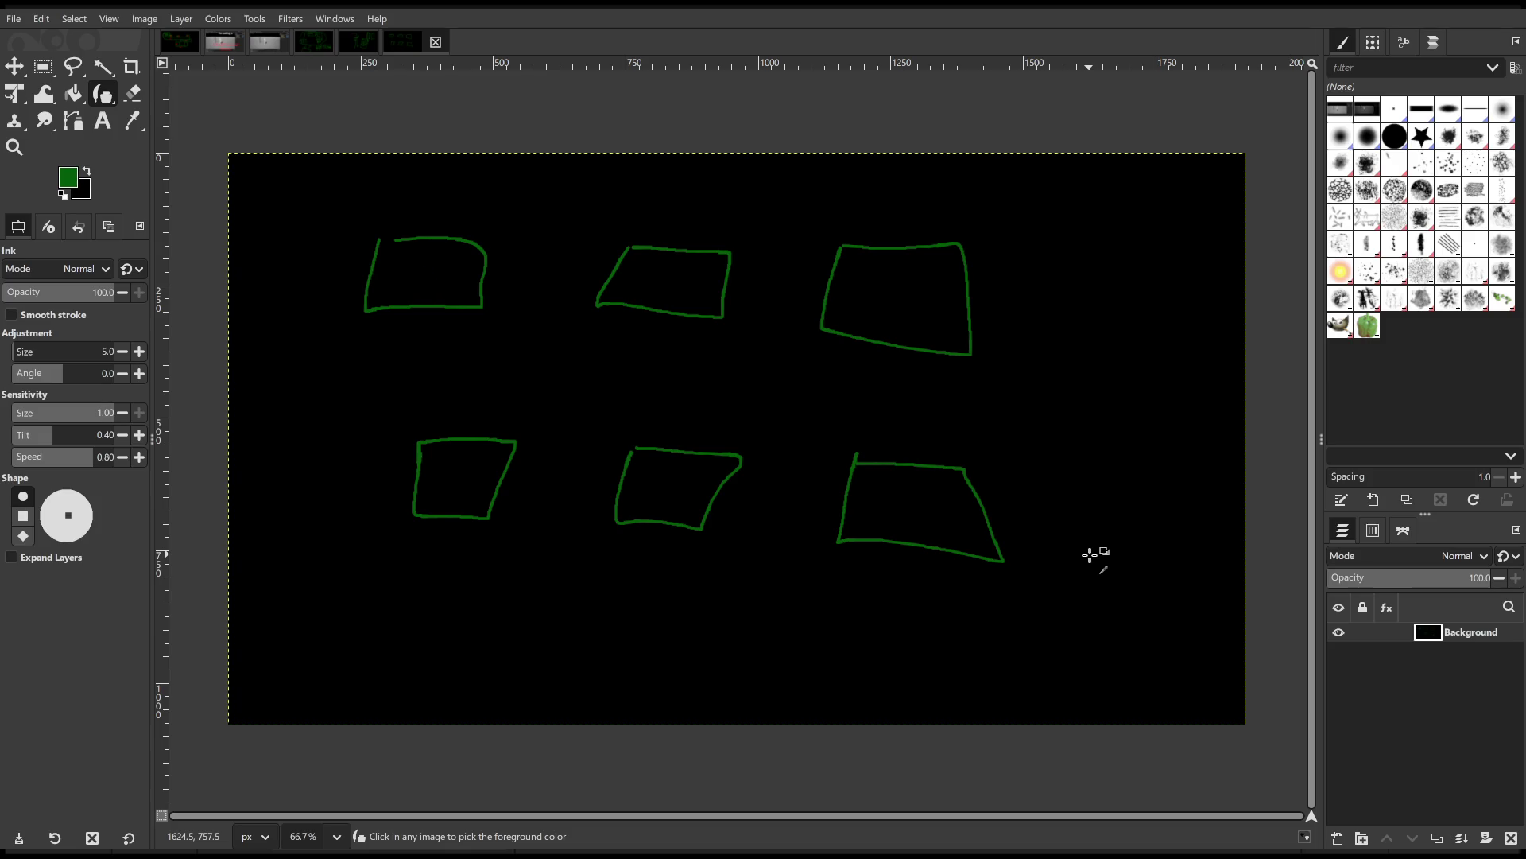
mouse_move(408, 243)
left_mouse_down()
mouse_move(428, 266)
mouse_move(449, 247)
left_mouse_up()
left_click_drag(454, 447, 469, 489)
left_click_drag(452, 487, 482, 454)
mouse_move(672, 468)
left_mouse_down()
mouse_move(681, 511)
mouse_move(749, 462)
left_mouse_up()
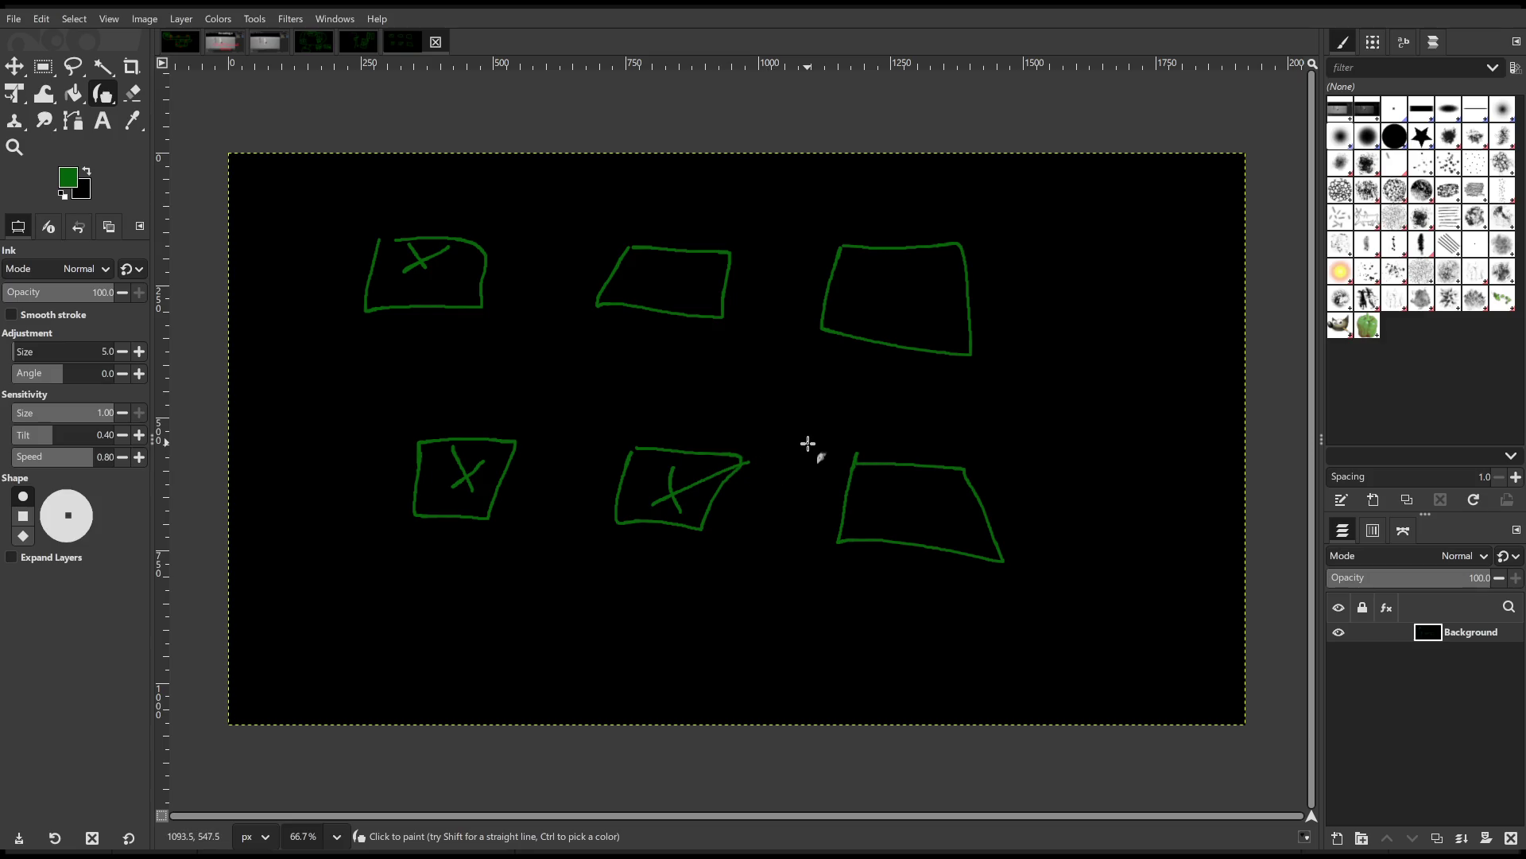
key("ctrl+z")
key("ctrl+z")
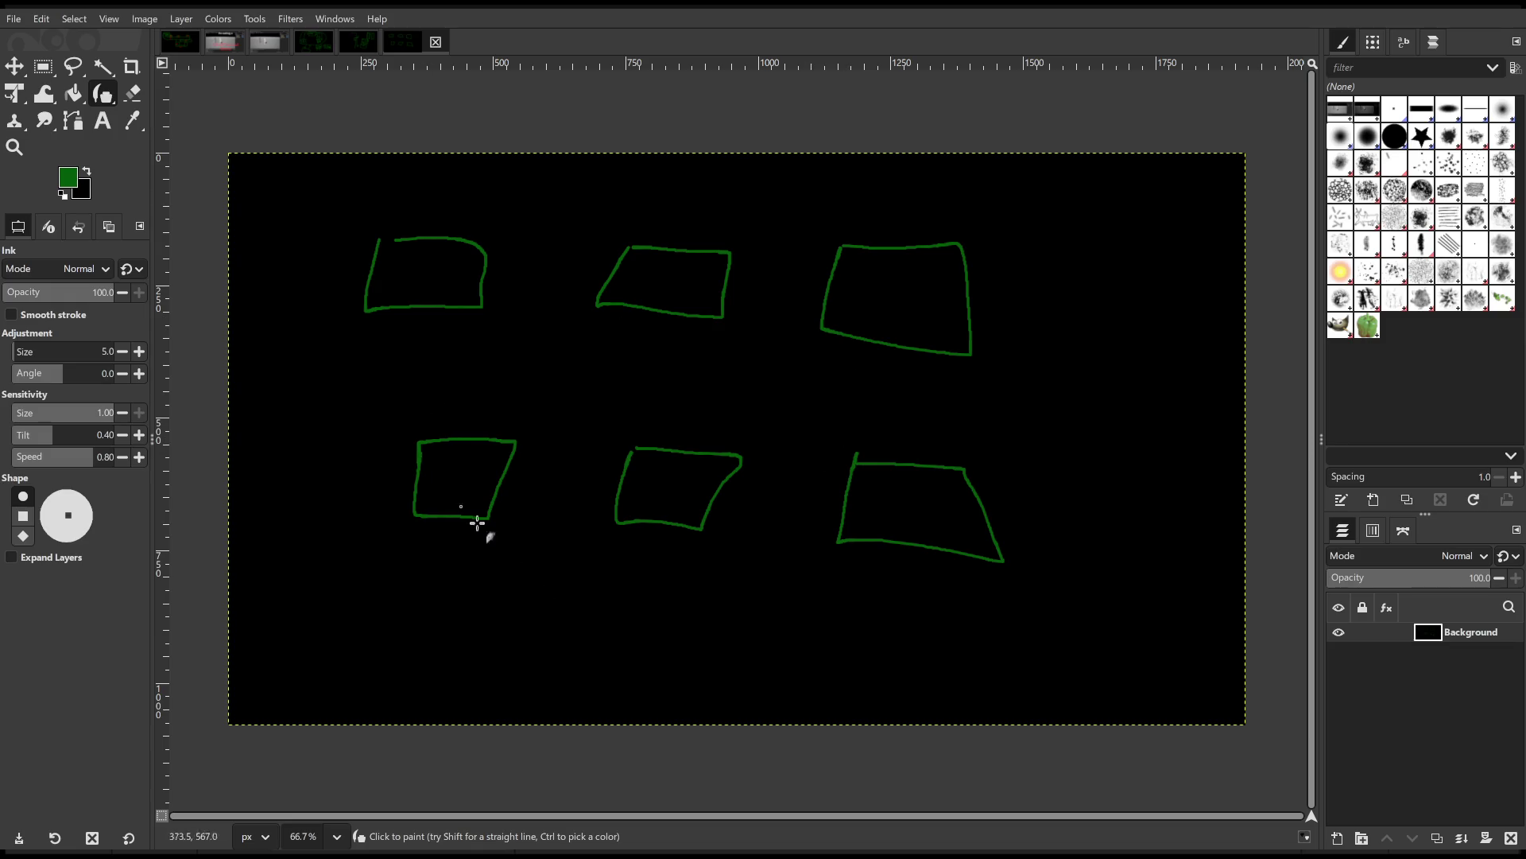
Add a left-pointing arrow, more X marks, an entry arrow and a connector, then undo them.
mouse_move(1225, 526)
left_mouse_down()
mouse_move(1145, 526)
mouse_move(1202, 582)
left_mouse_up()
mouse_move(411, 251)
left_mouse_down()
mouse_move(442, 283)
mouse_move(410, 285)
left_mouse_up()
mouse_move(452, 456)
left_mouse_down()
mouse_move(465, 487)
mouse_move(490, 462)
left_mouse_up()
mouse_move(648, 465)
left_mouse_down()
mouse_move(689, 500)
mouse_move(719, 466)
left_mouse_up()
mouse_move(333, 206)
left_mouse_down()
mouse_move(362, 263)
mouse_move(385, 456)
mouse_move(360, 473)
left_mouse_up()
mouse_move(313, 392)
left_mouse_down()
mouse_move(678, 413)
mouse_move(665, 446)
mouse_move(702, 424)
left_mouse_up()
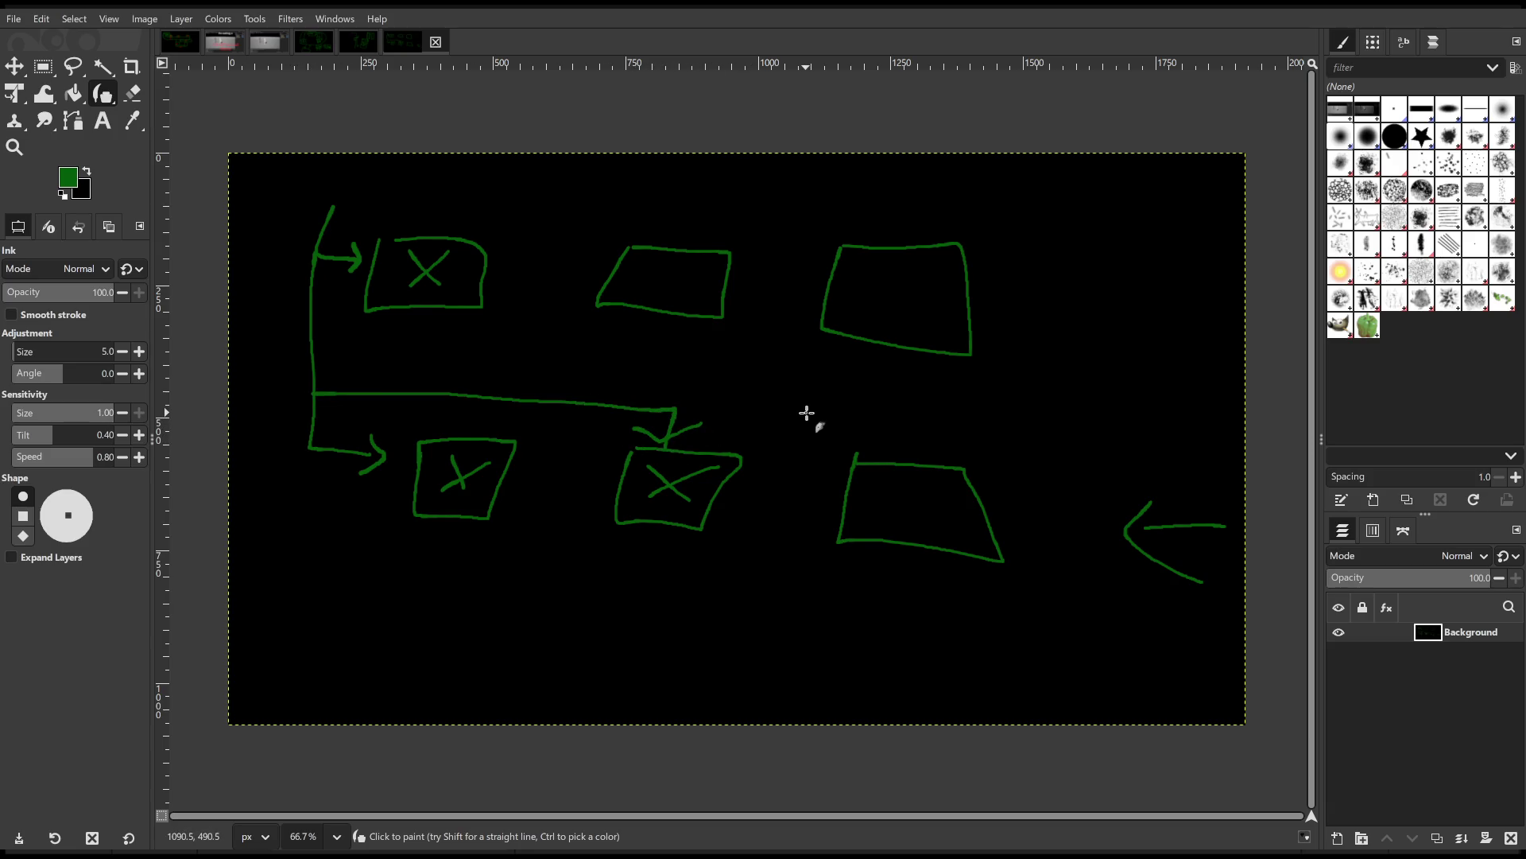
key("ctrl+z")
key("ctrl+z")
key("ctrl+z")
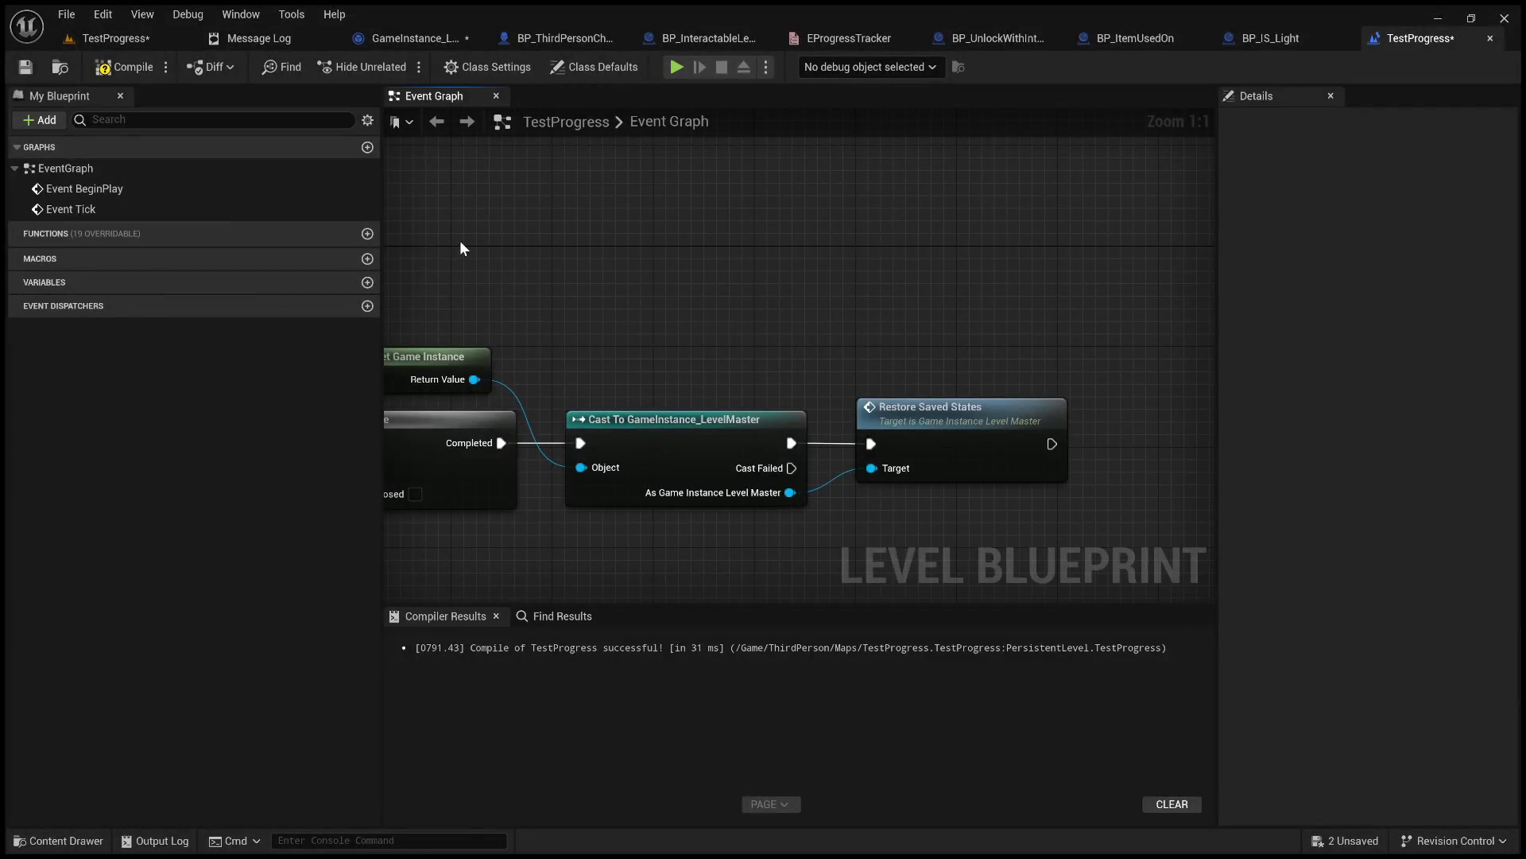
In the TestProgress level editor, enlarge the Content Browser and browse to Content > ThirdPerson > Maps.
left_click(96, 38)
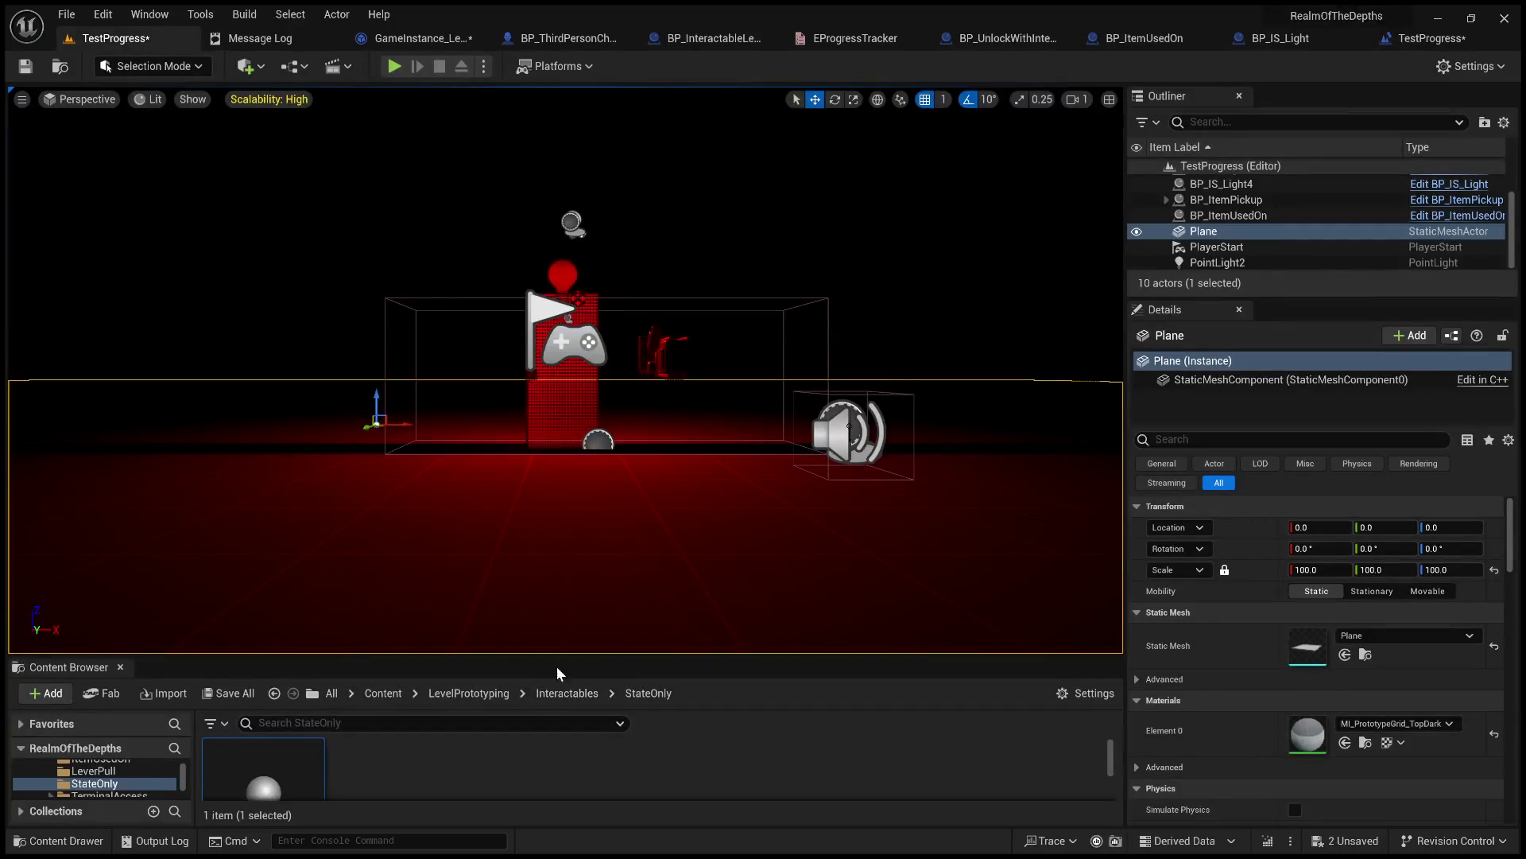
left_click_drag(557, 659, 477, 399)
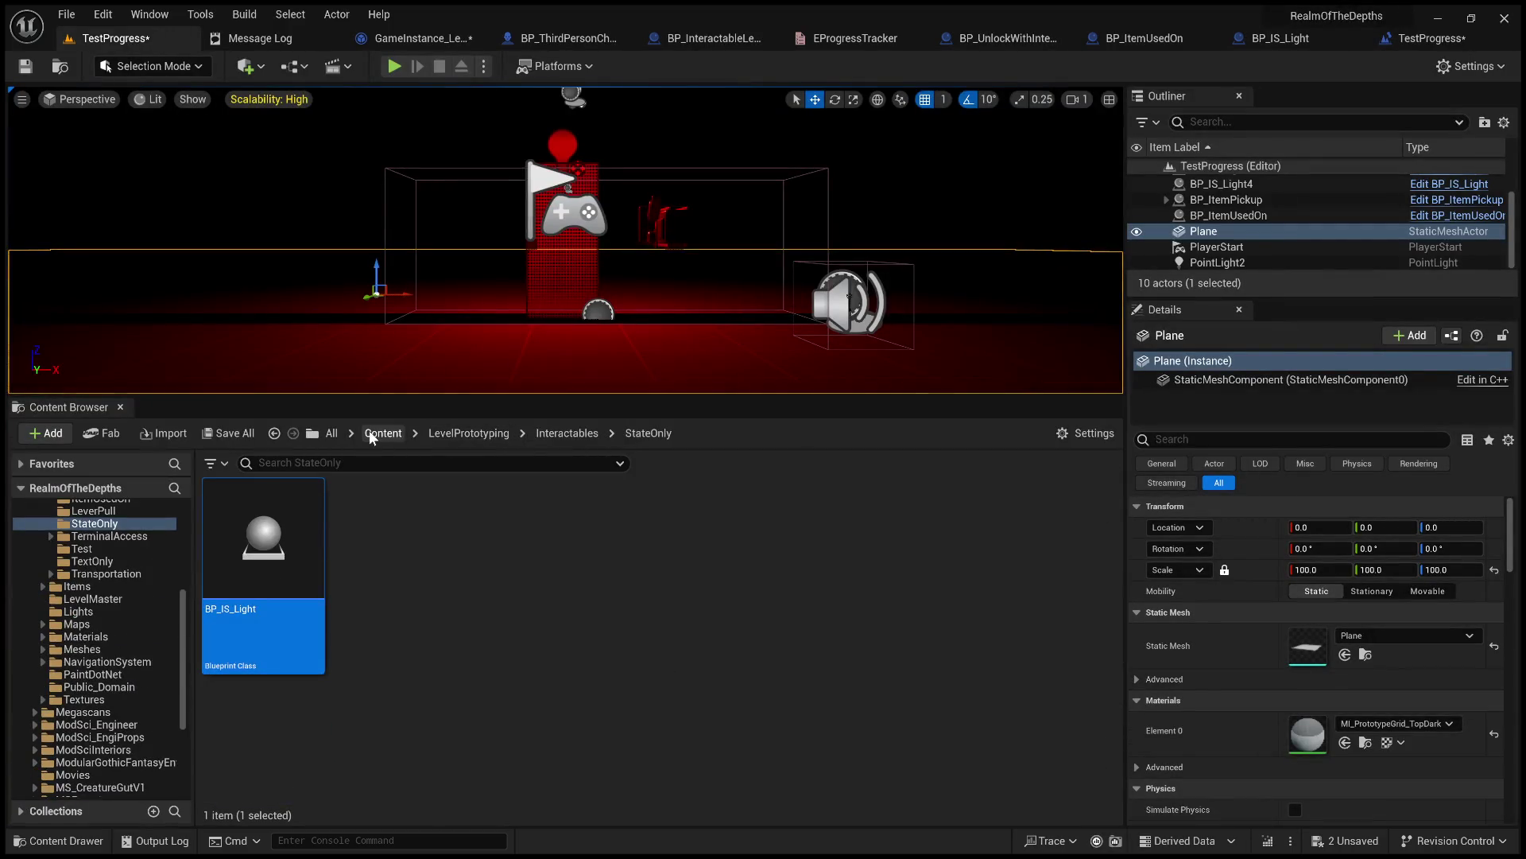
left_click(472, 433)
scroll(683, 630, "down", 2)
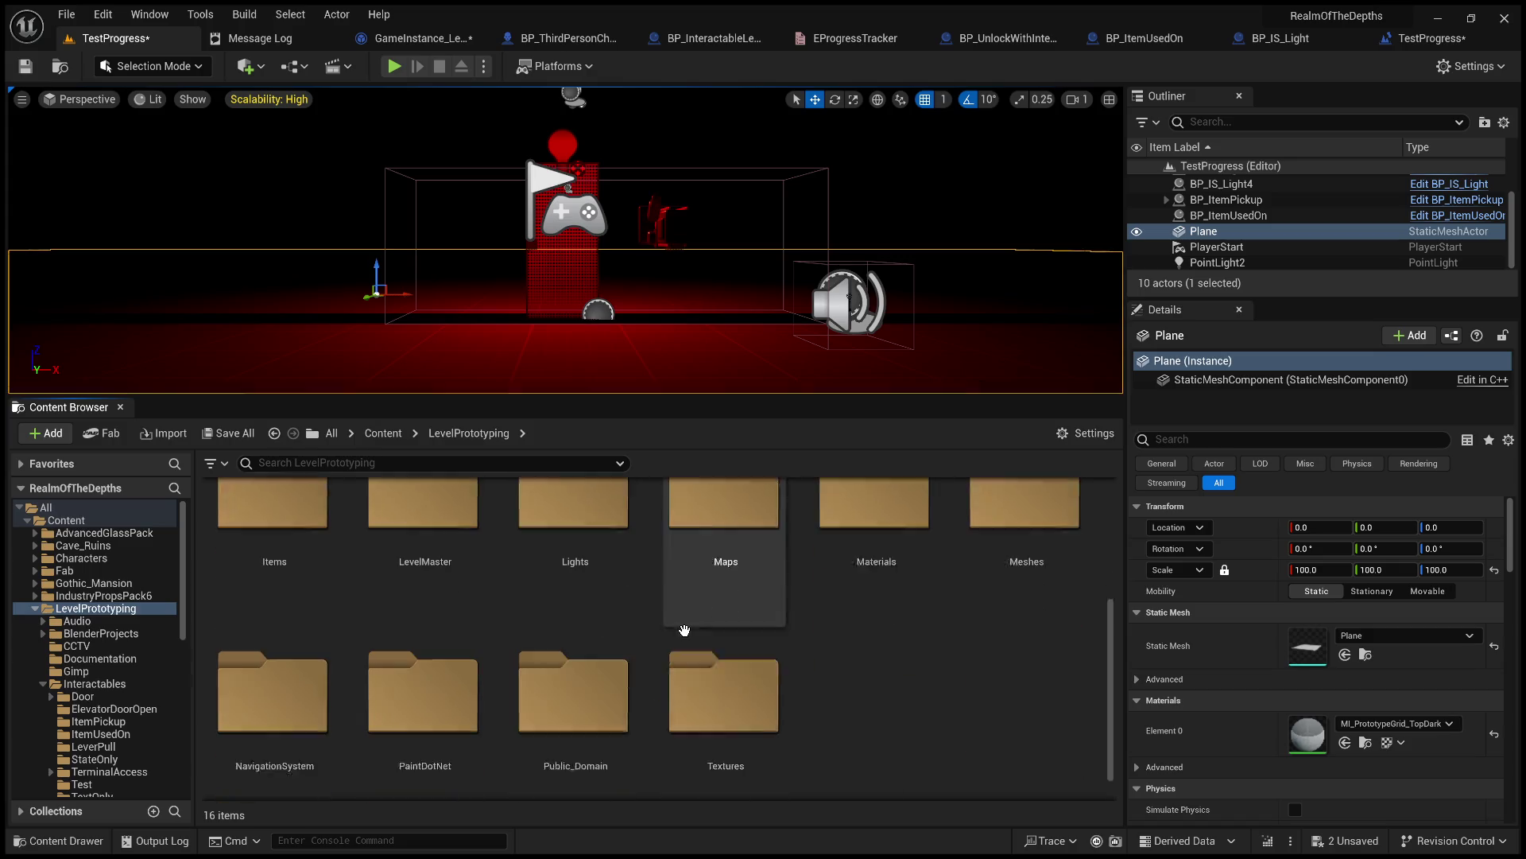
double_click(715, 560)
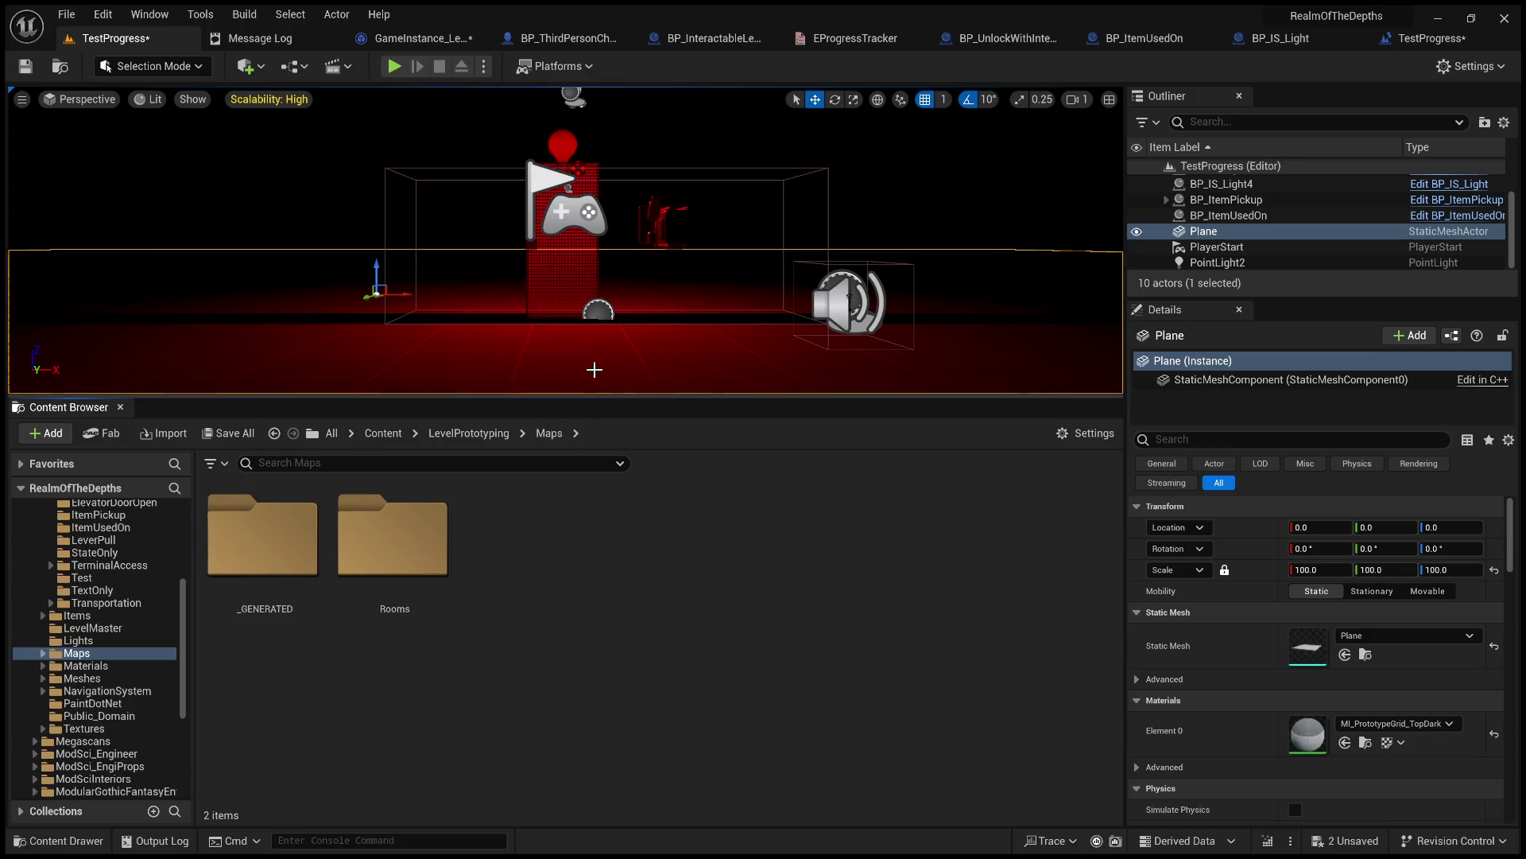
left_click(373, 433)
scroll(716, 700, "down", 10)
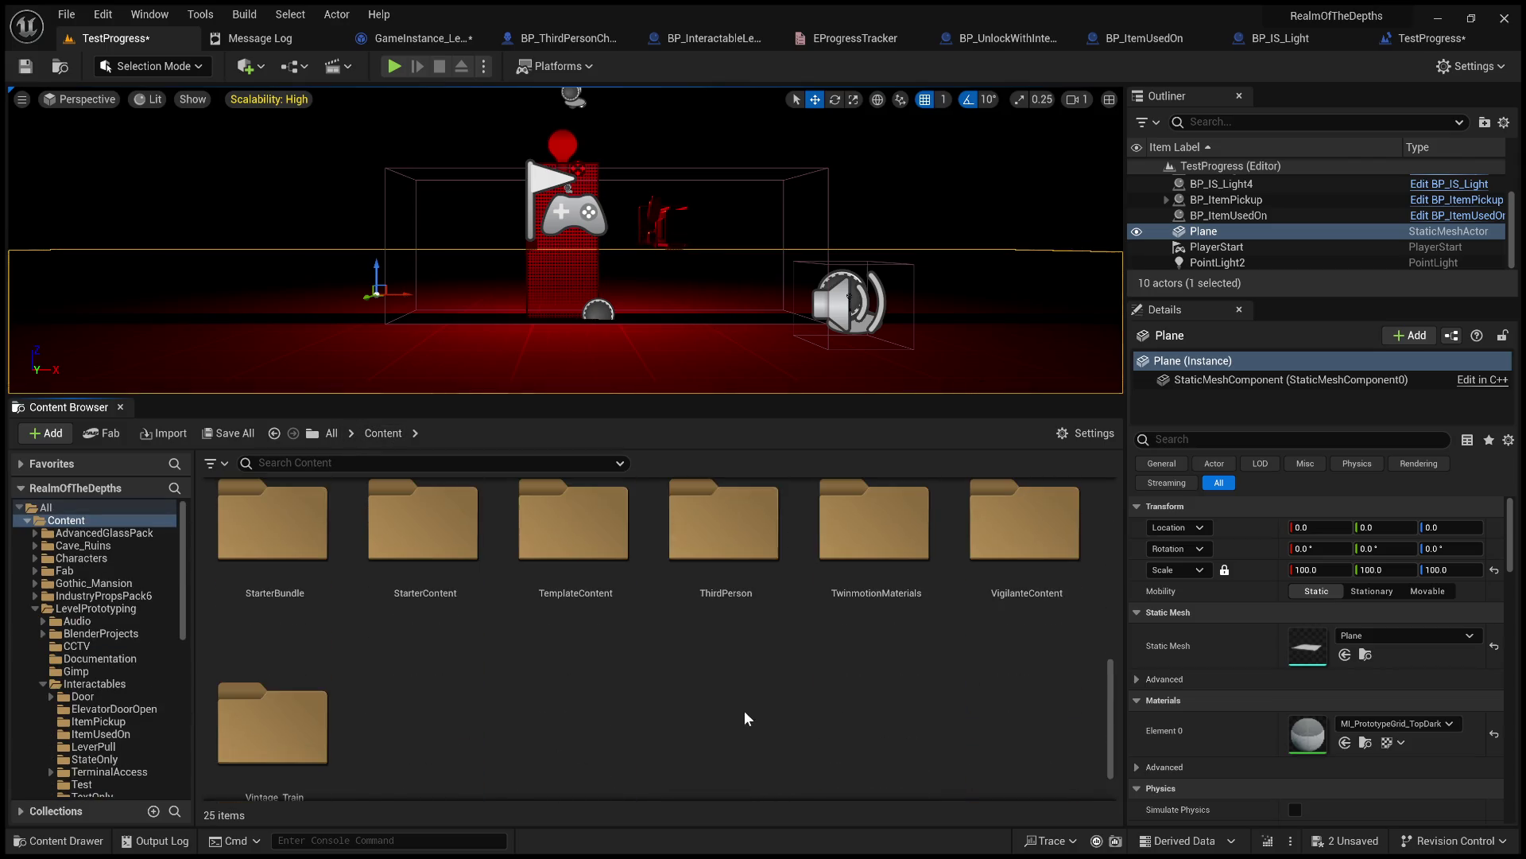
double_click(724, 549)
double_click(537, 608)
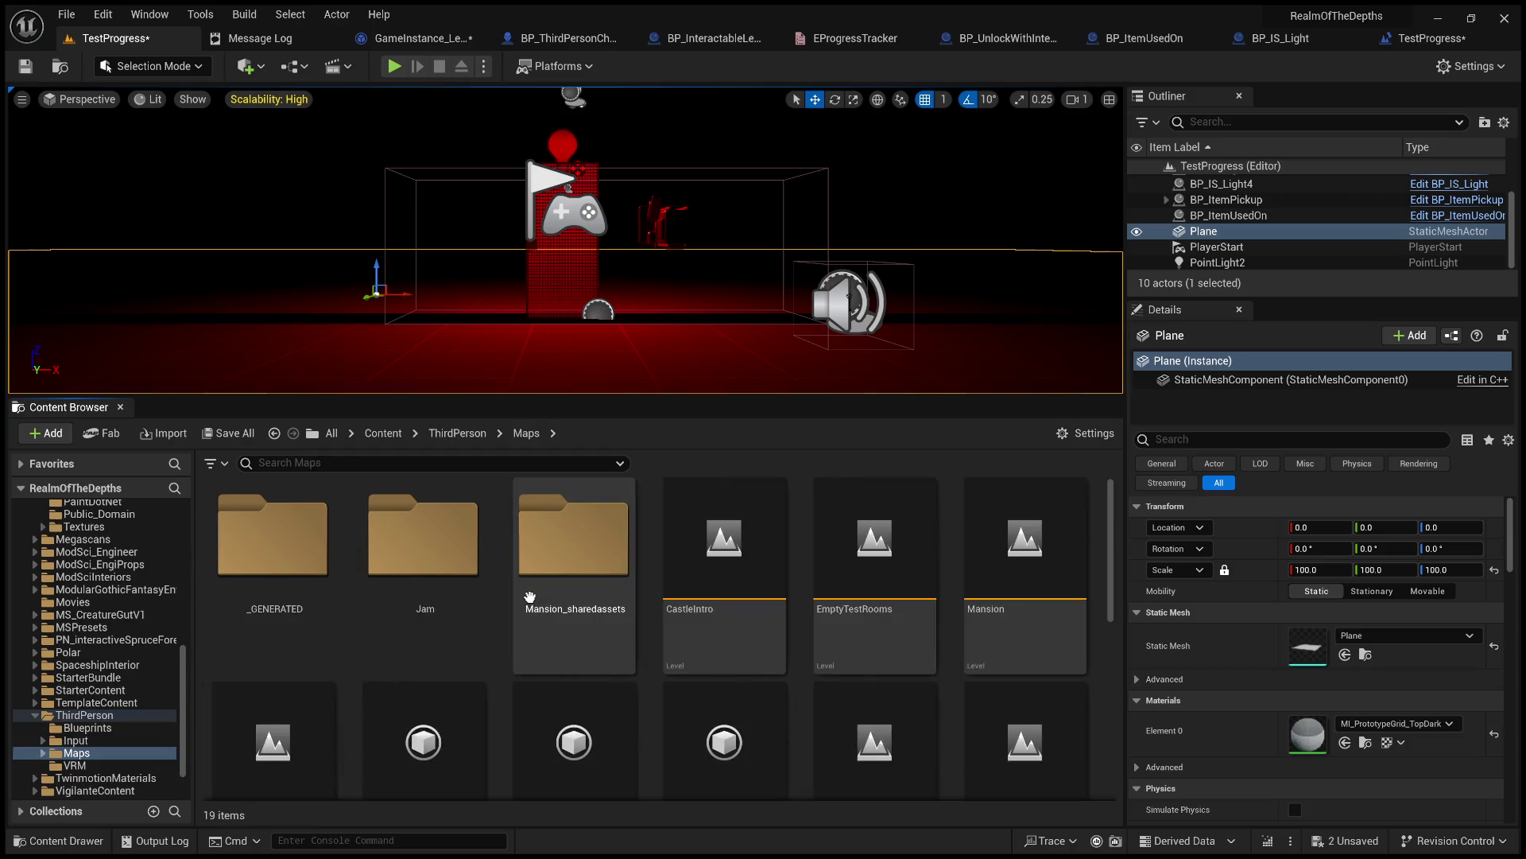
Look through the Maps folder, briefly selecting Mansion_bak and ThirdPersonMap.
scroll(723, 628, "down", 6)
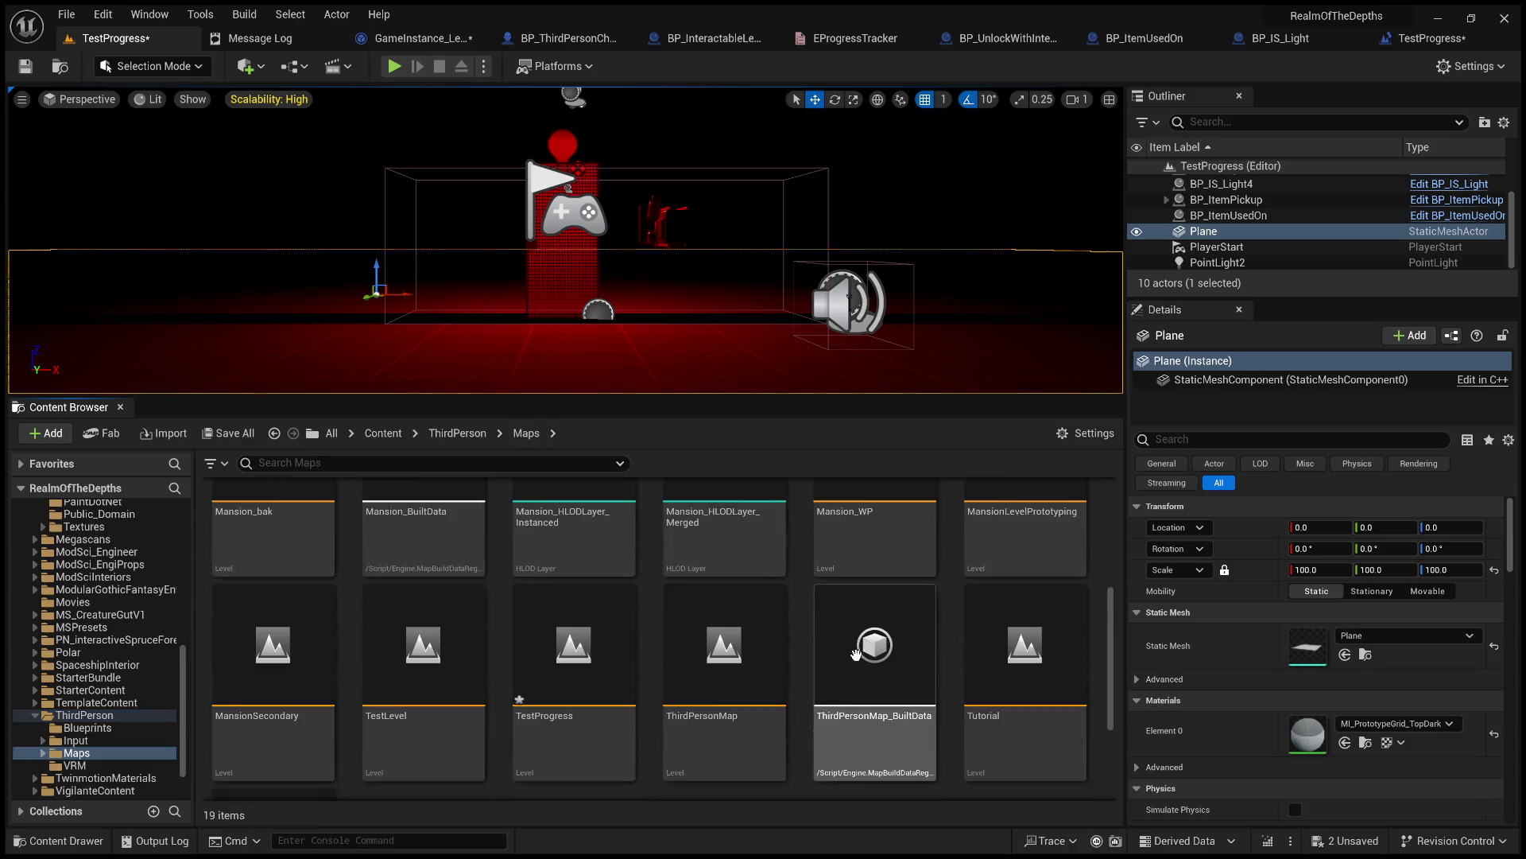
scroll(795, 648, "down", 2)
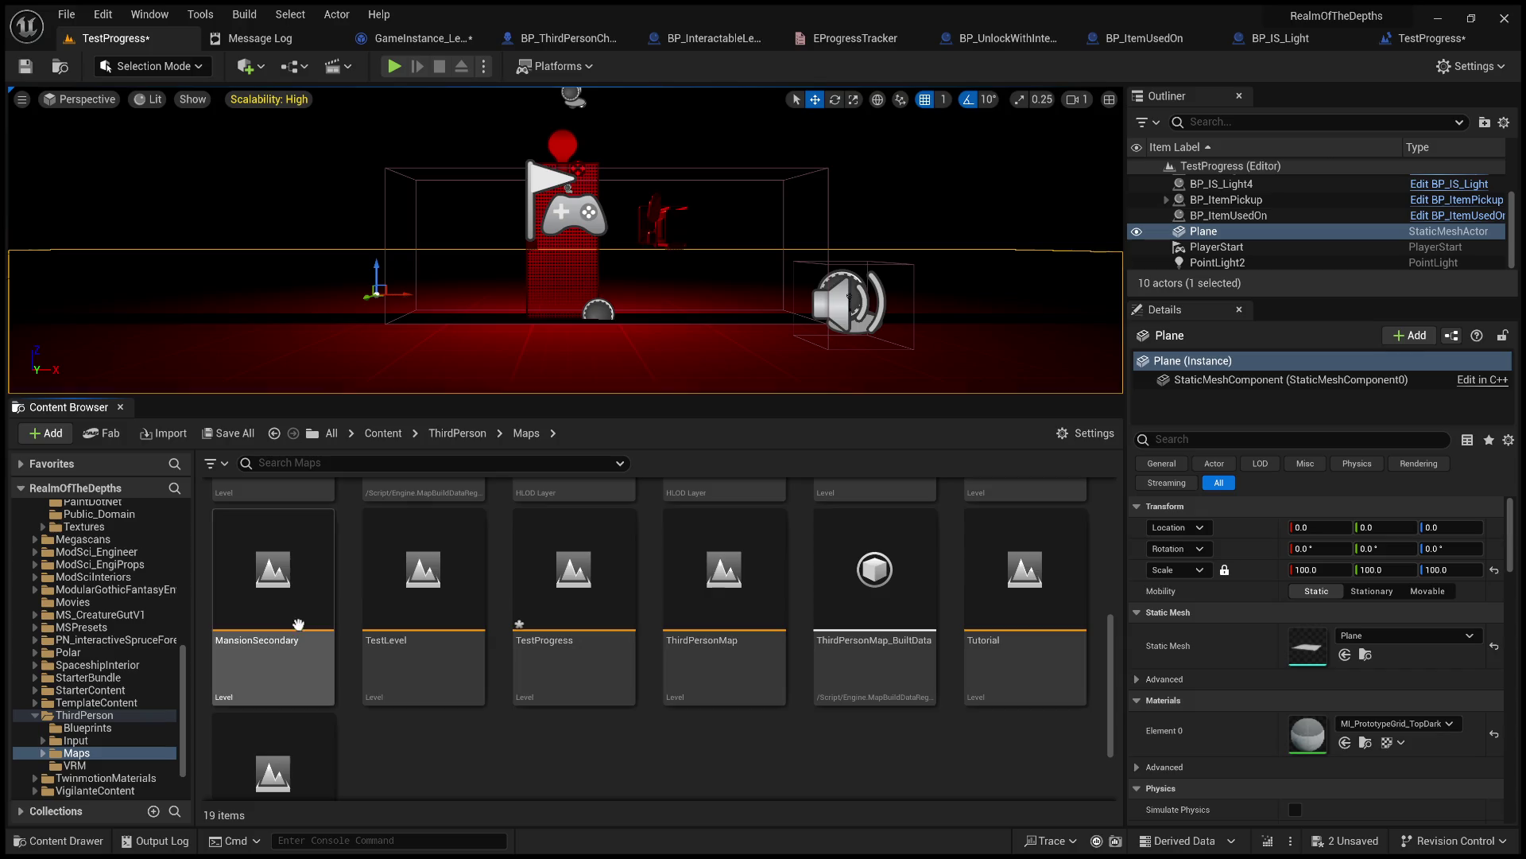
scroll(298, 624, "up", 6)
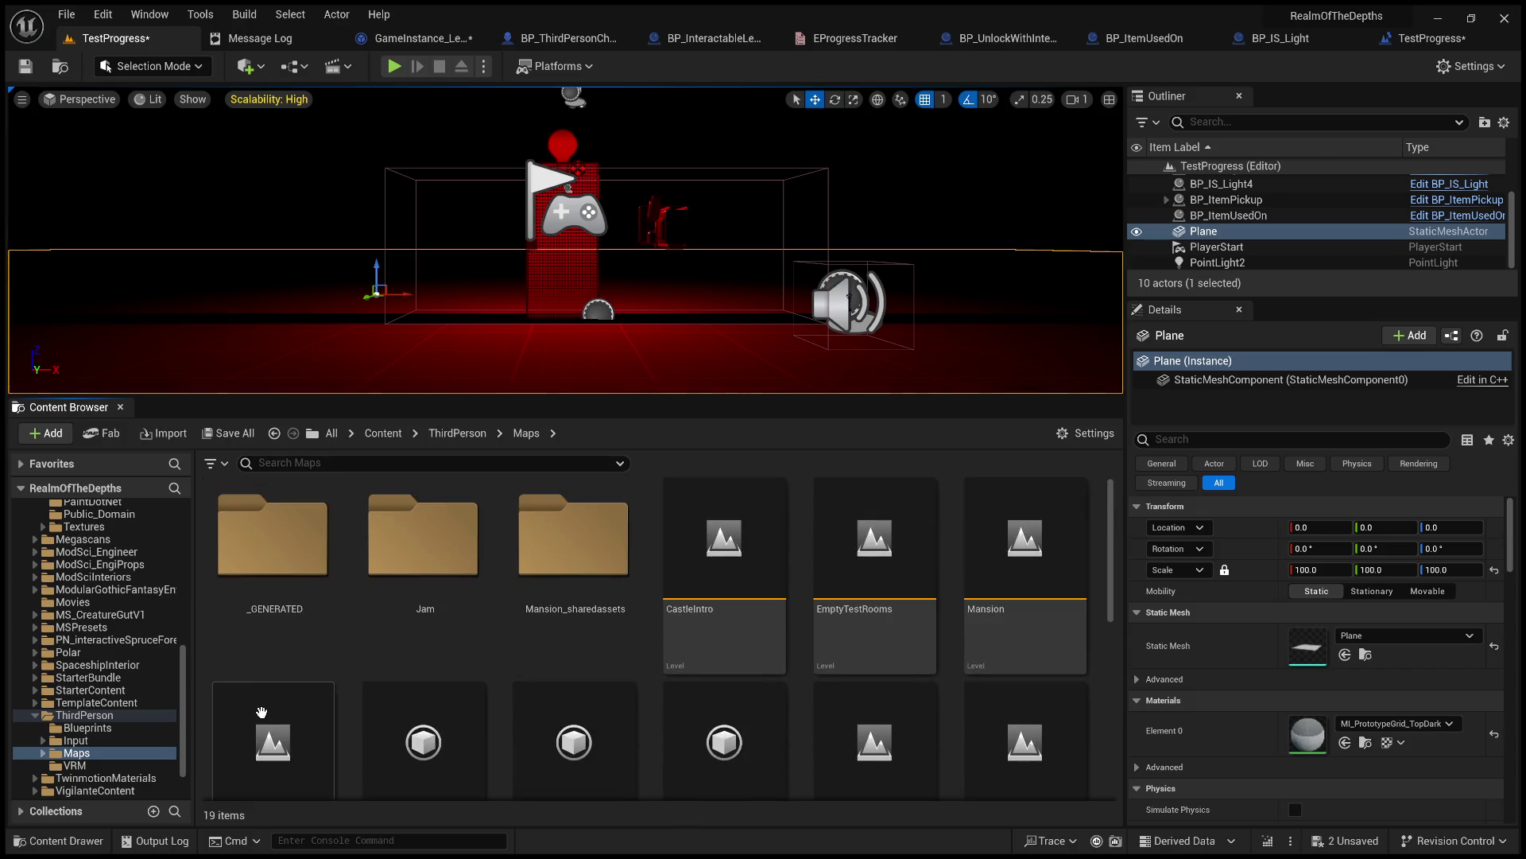
scroll(261, 710, "down", 2)
left_click(266, 724)
scroll(556, 716, "down", 3)
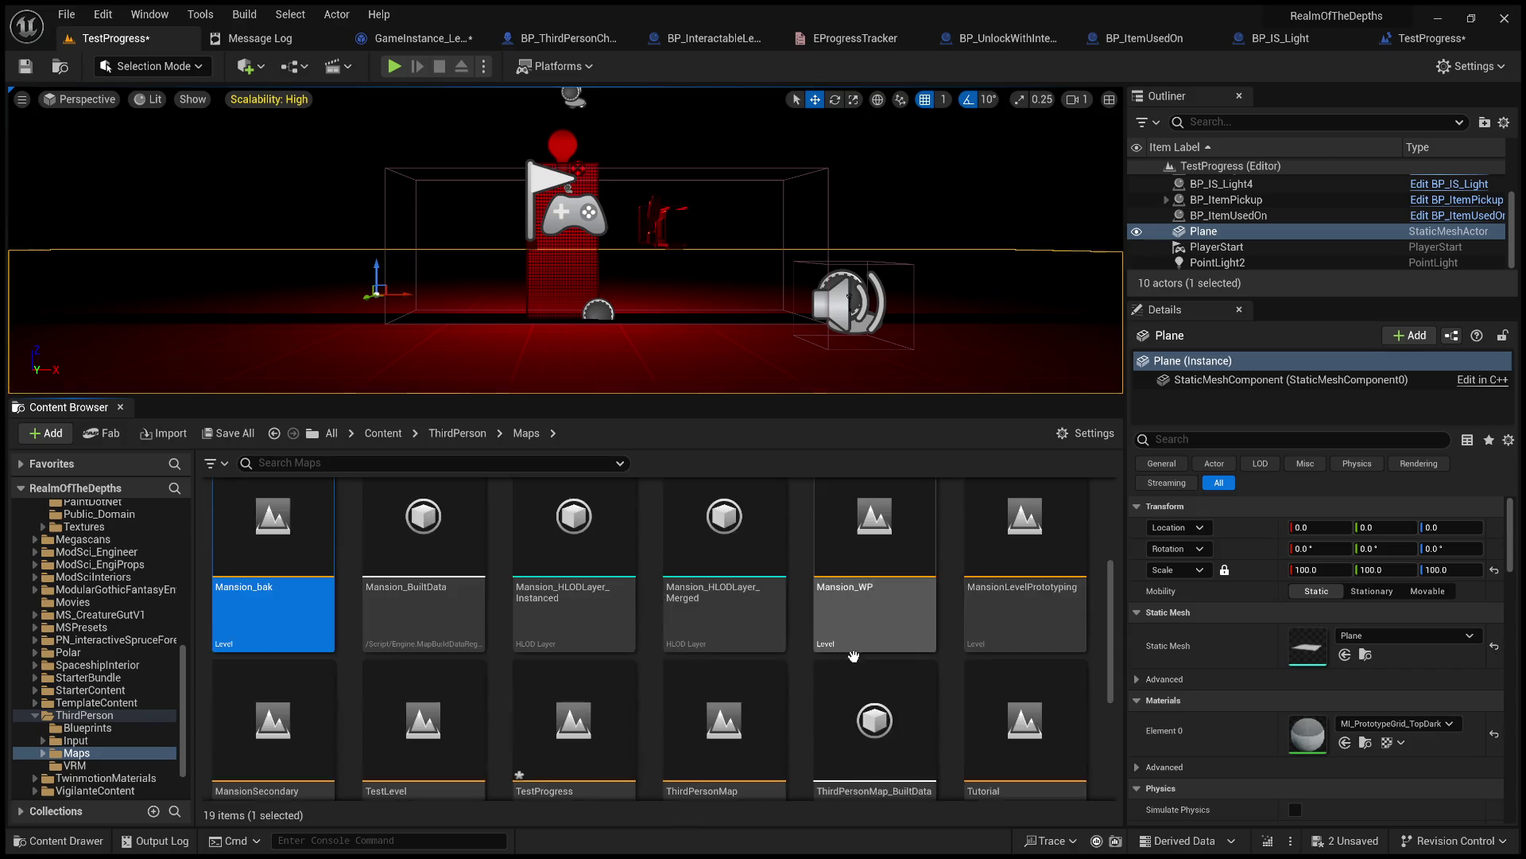
scroll(852, 656, "down", 4)
left_click(760, 639)
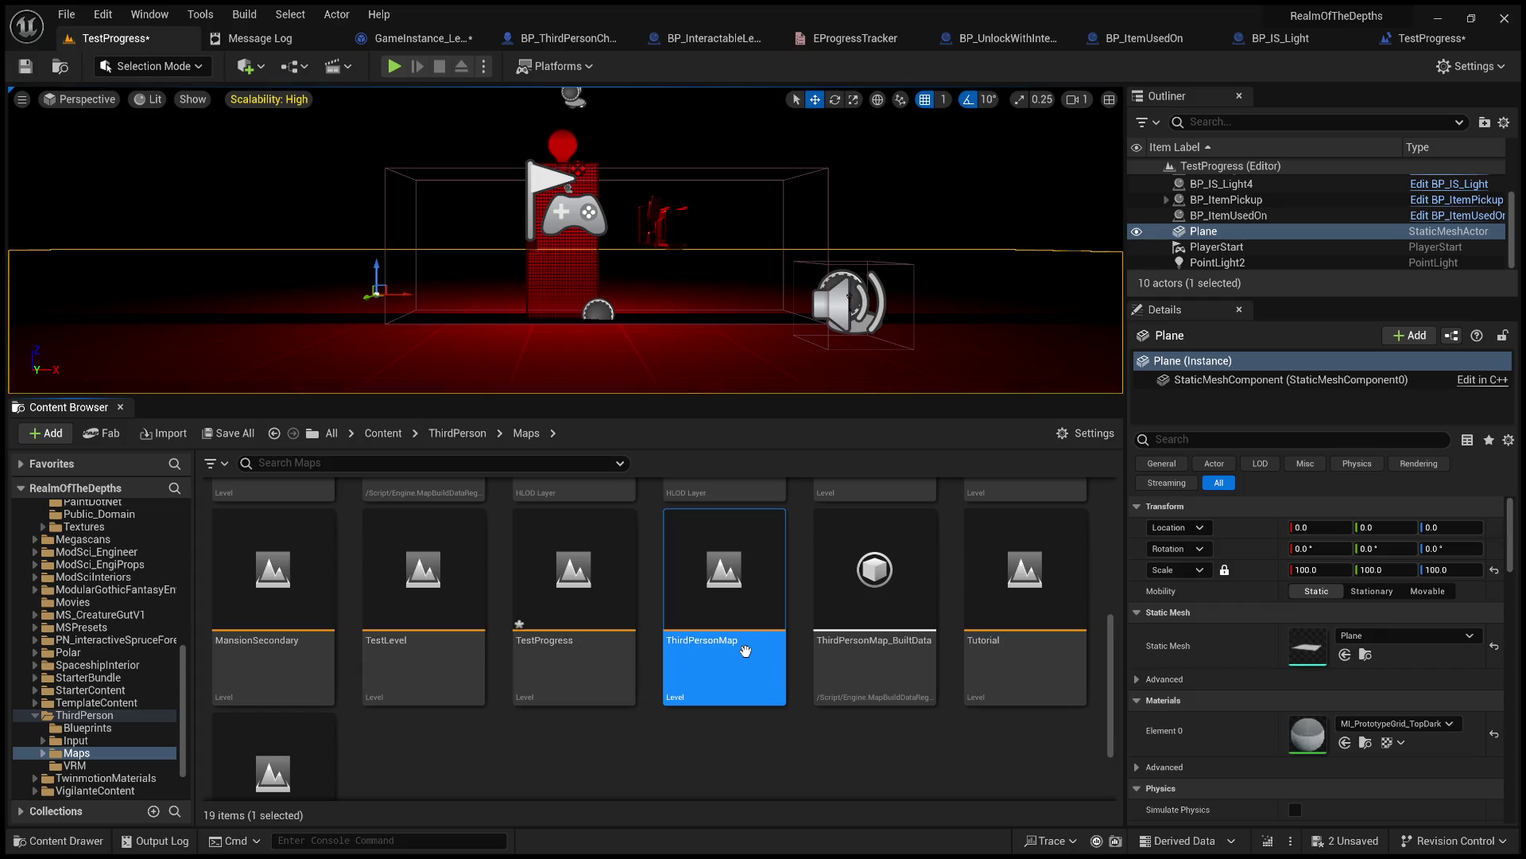
left_click(679, 740)
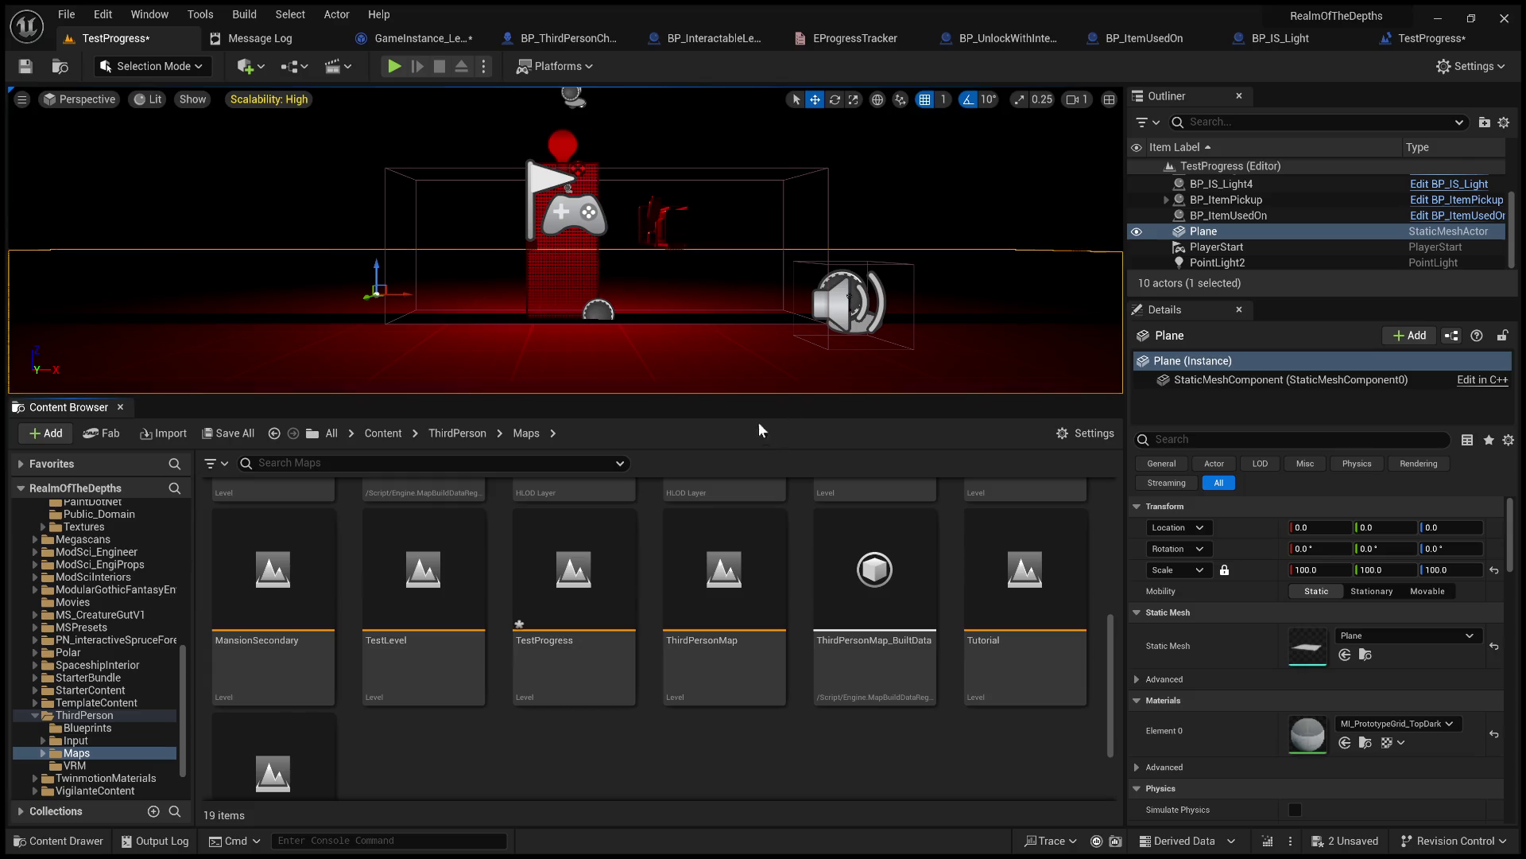
Save the TestProgress level, make the viewport taller and frame the selected Plane.
left_click(26, 66)
mouse_move(767, 398)
left_mouse_down()
mouse_move(767, 287)
mouse_move(766, 502)
left_mouse_up()
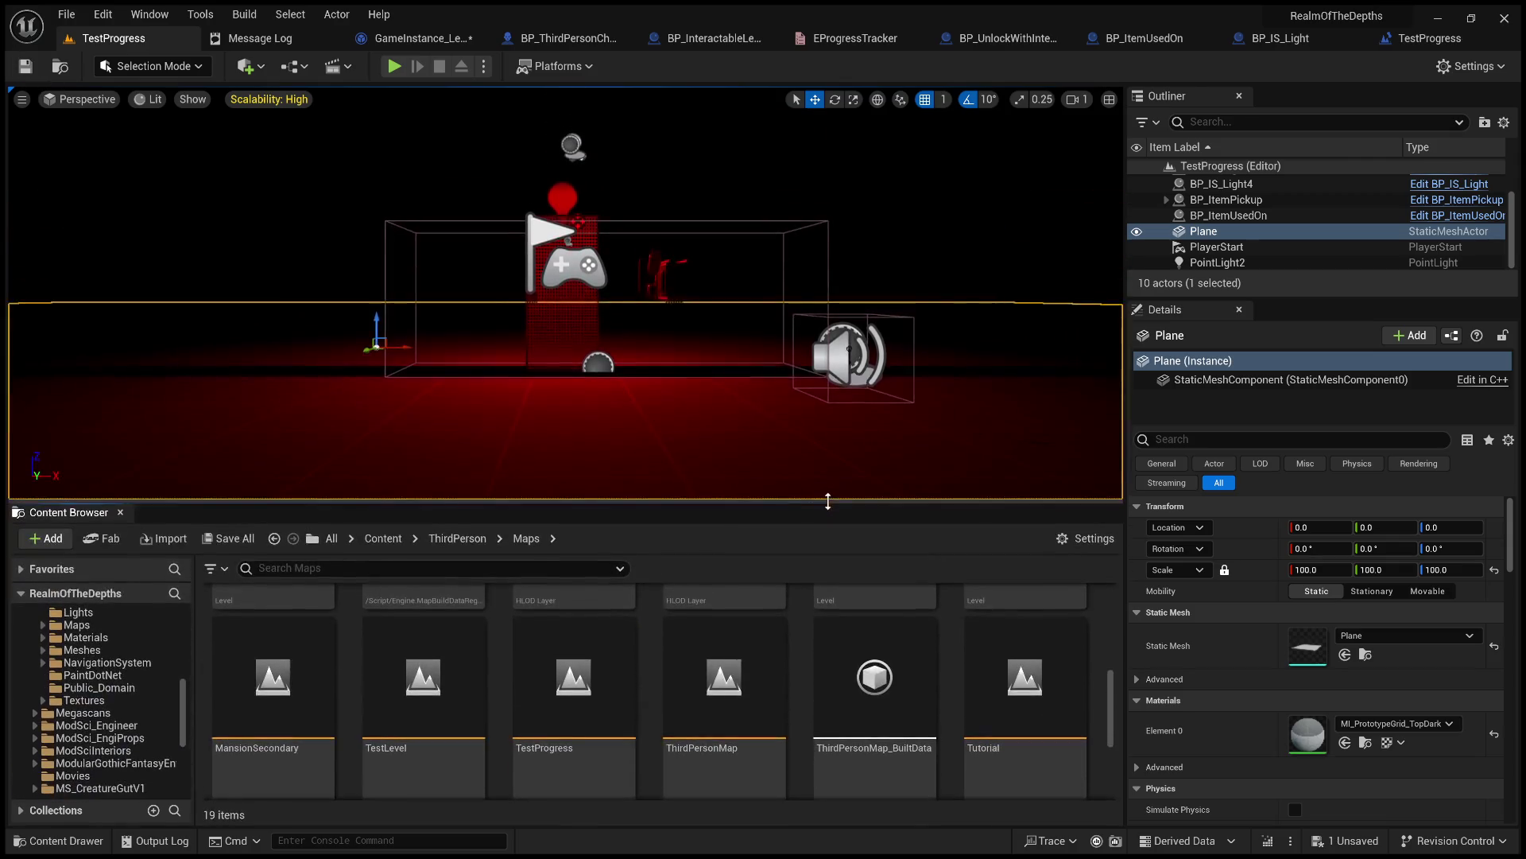
key("f")
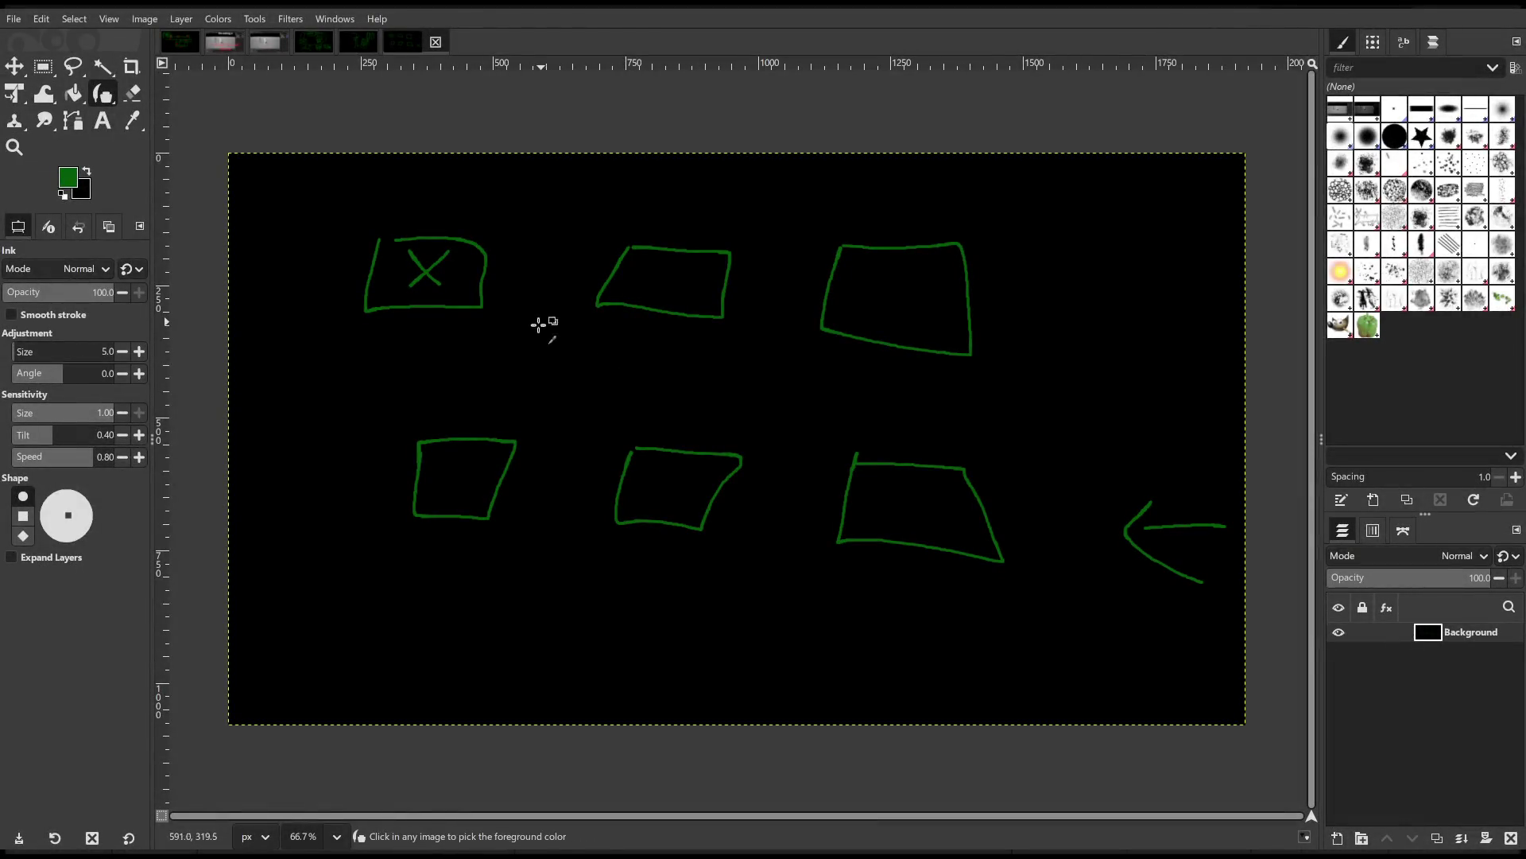
Undo the top-left X and arrowhead, then draw arrows into the top-left, bottom-left and bottom-middle boxes.
key("ctrl+z")
key("ctrl+z")
key("ctrl+z")
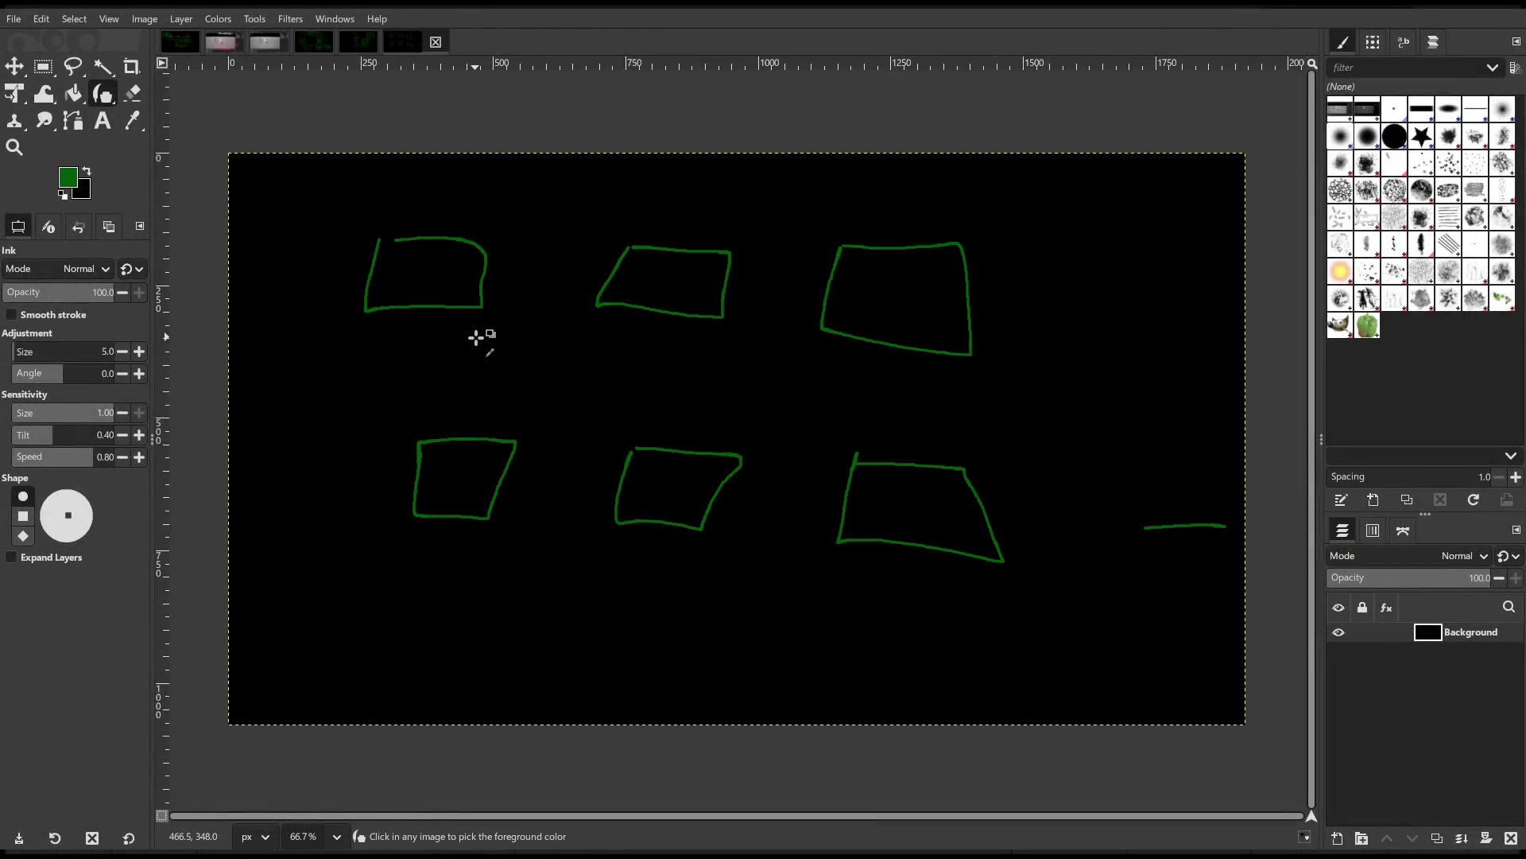
key("ctrl+z")
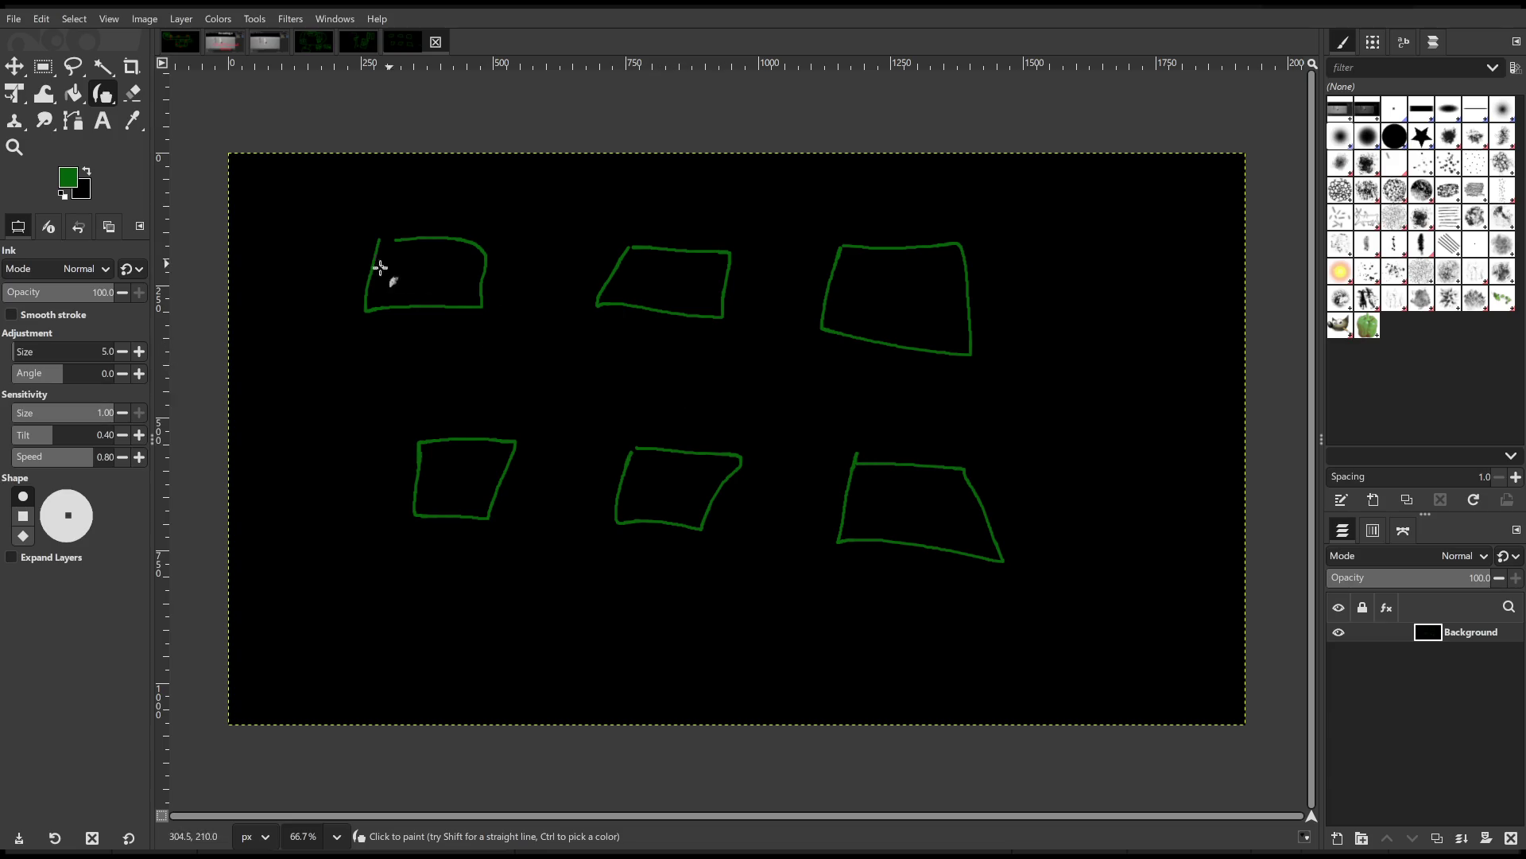
mouse_move(329, 213)
left_mouse_down()
mouse_move(351, 262)
mouse_move(337, 293)
left_mouse_up()
mouse_move(347, 446)
left_mouse_down()
mouse_move(380, 478)
mouse_move(359, 487)
left_mouse_up()
left_click_drag(595, 472, 613, 511)
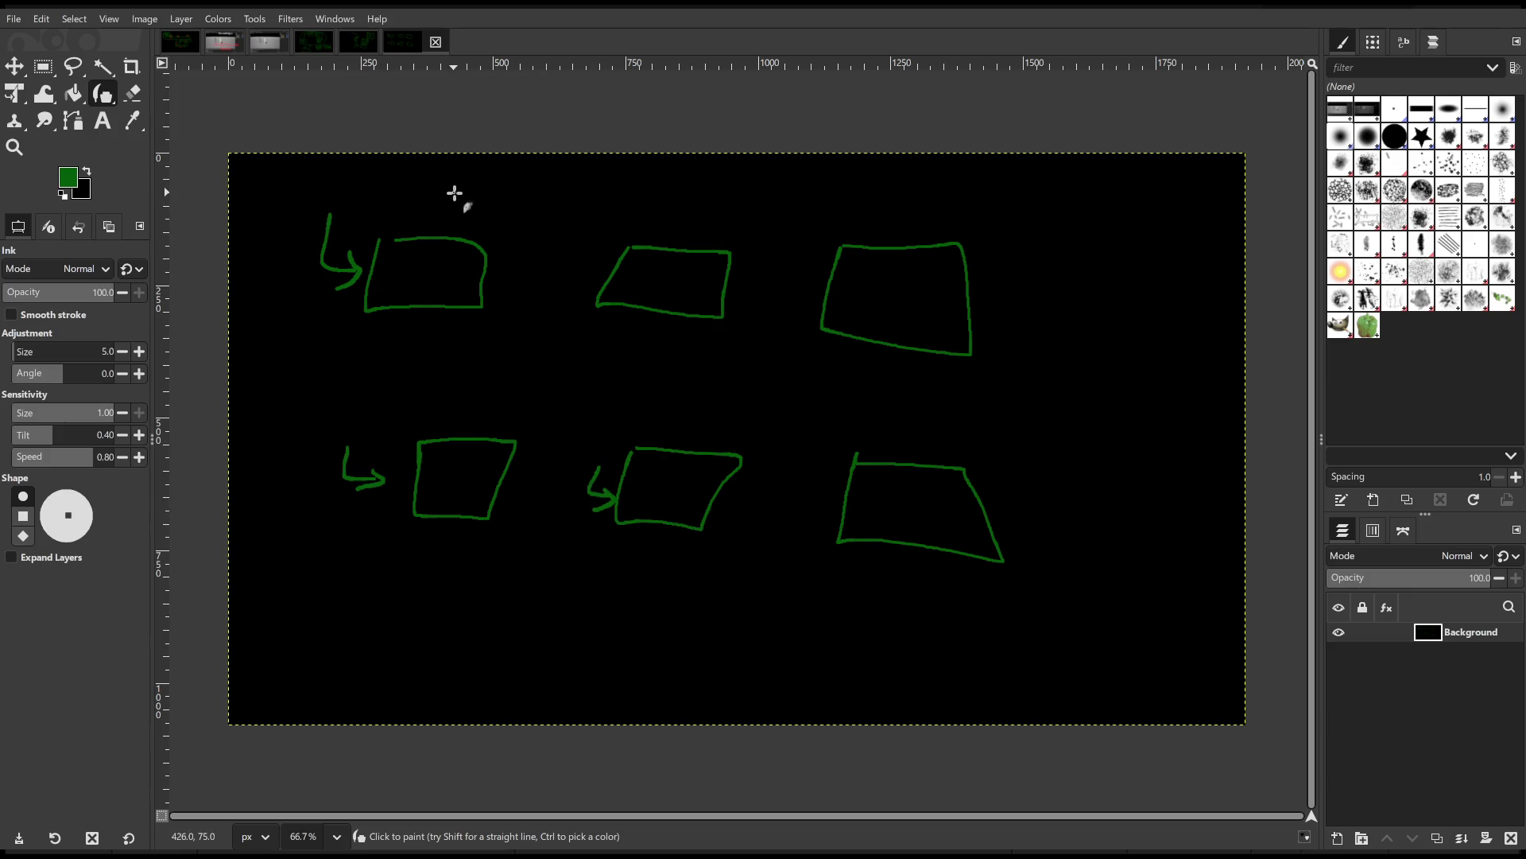
Add a dividing line, an X, an underline and arrows, then undo them all.
left_click_drag(248, 358, 1284, 357)
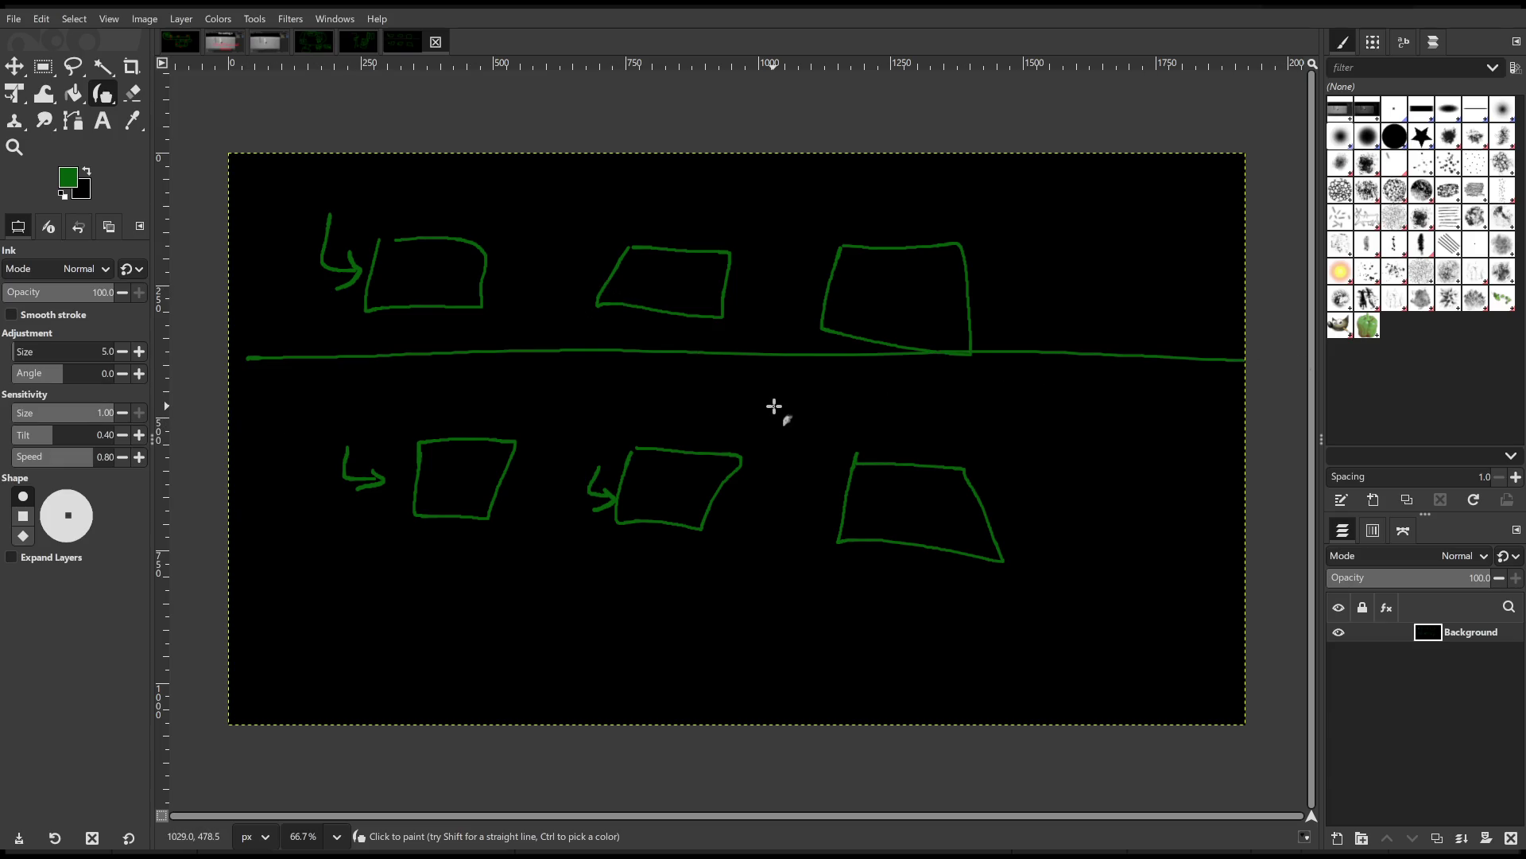
mouse_move(402, 253)
left_mouse_down()
mouse_move(437, 297)
mouse_move(462, 262)
left_mouse_up()
left_click_drag(1134, 276, 1244, 213)
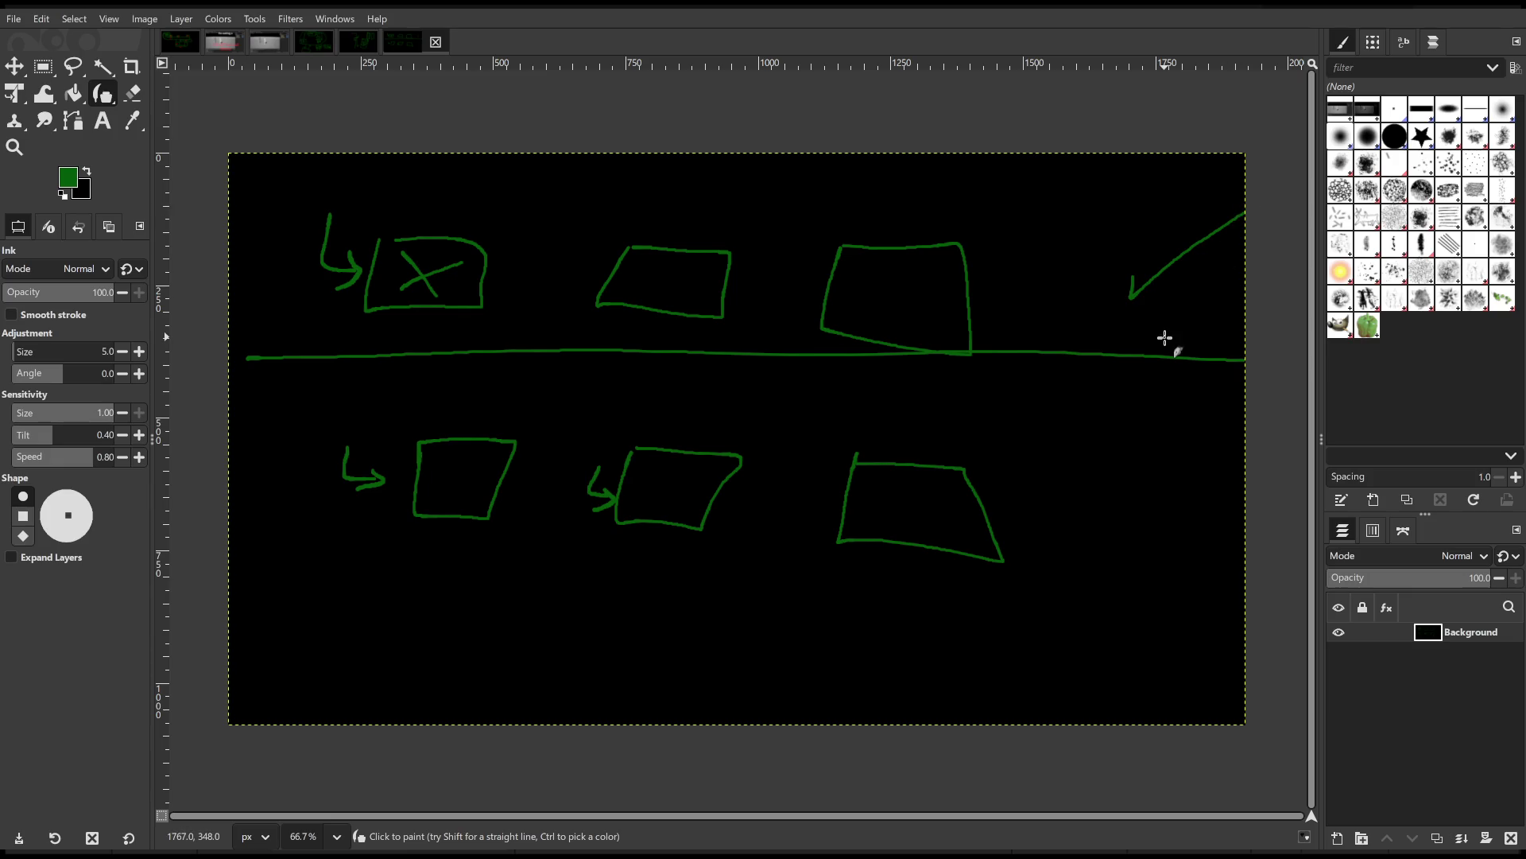
left_click_drag(319, 526, 1128, 560)
left_click_drag(1198, 432, 1128, 433)
left_click_drag(1130, 410, 1125, 459)
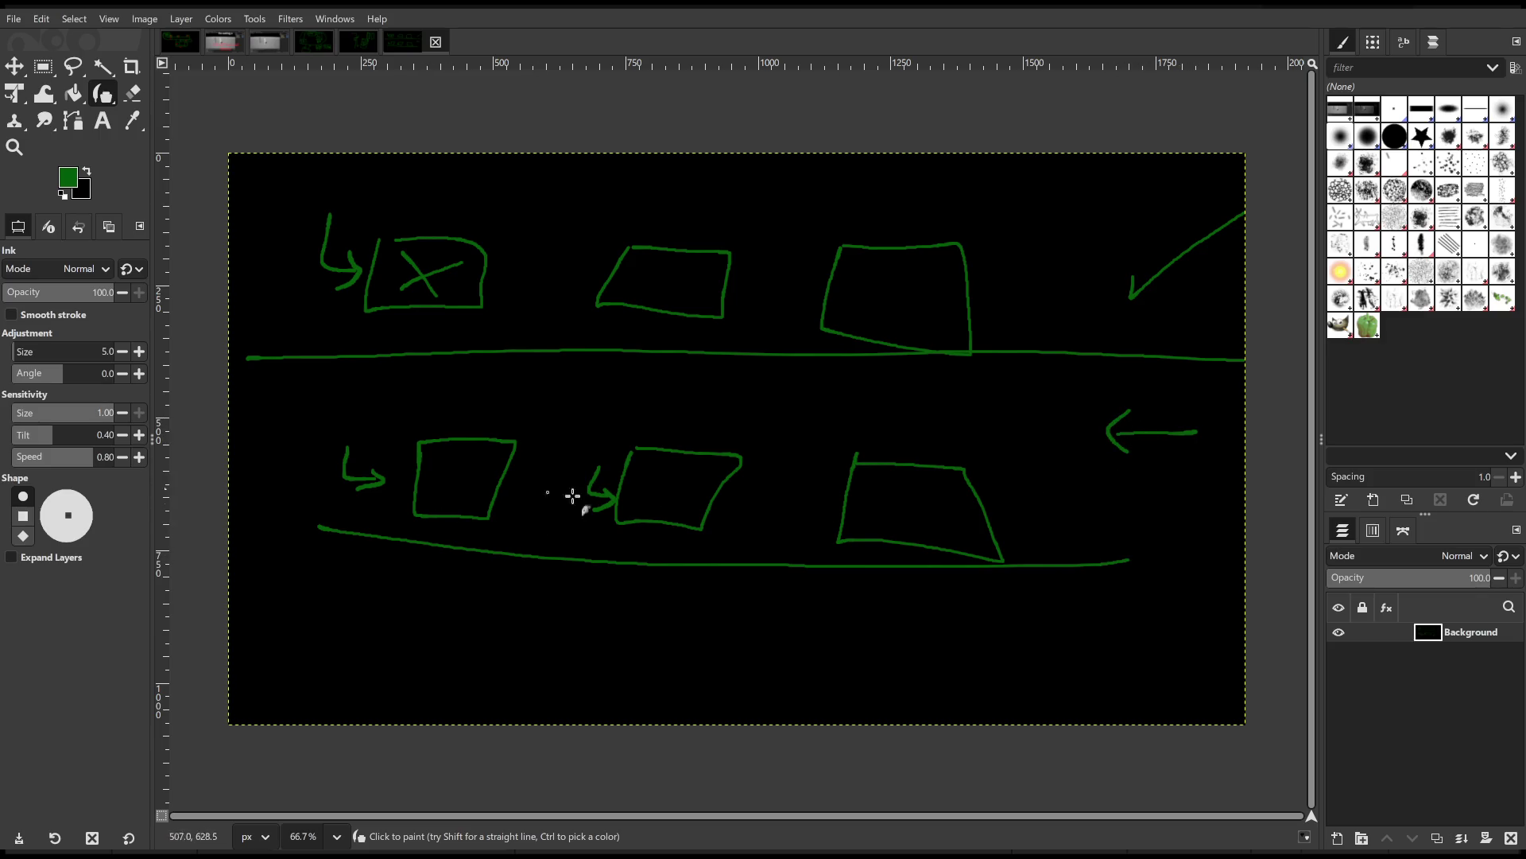
key("ctrl+z")
key("ctrl+z")
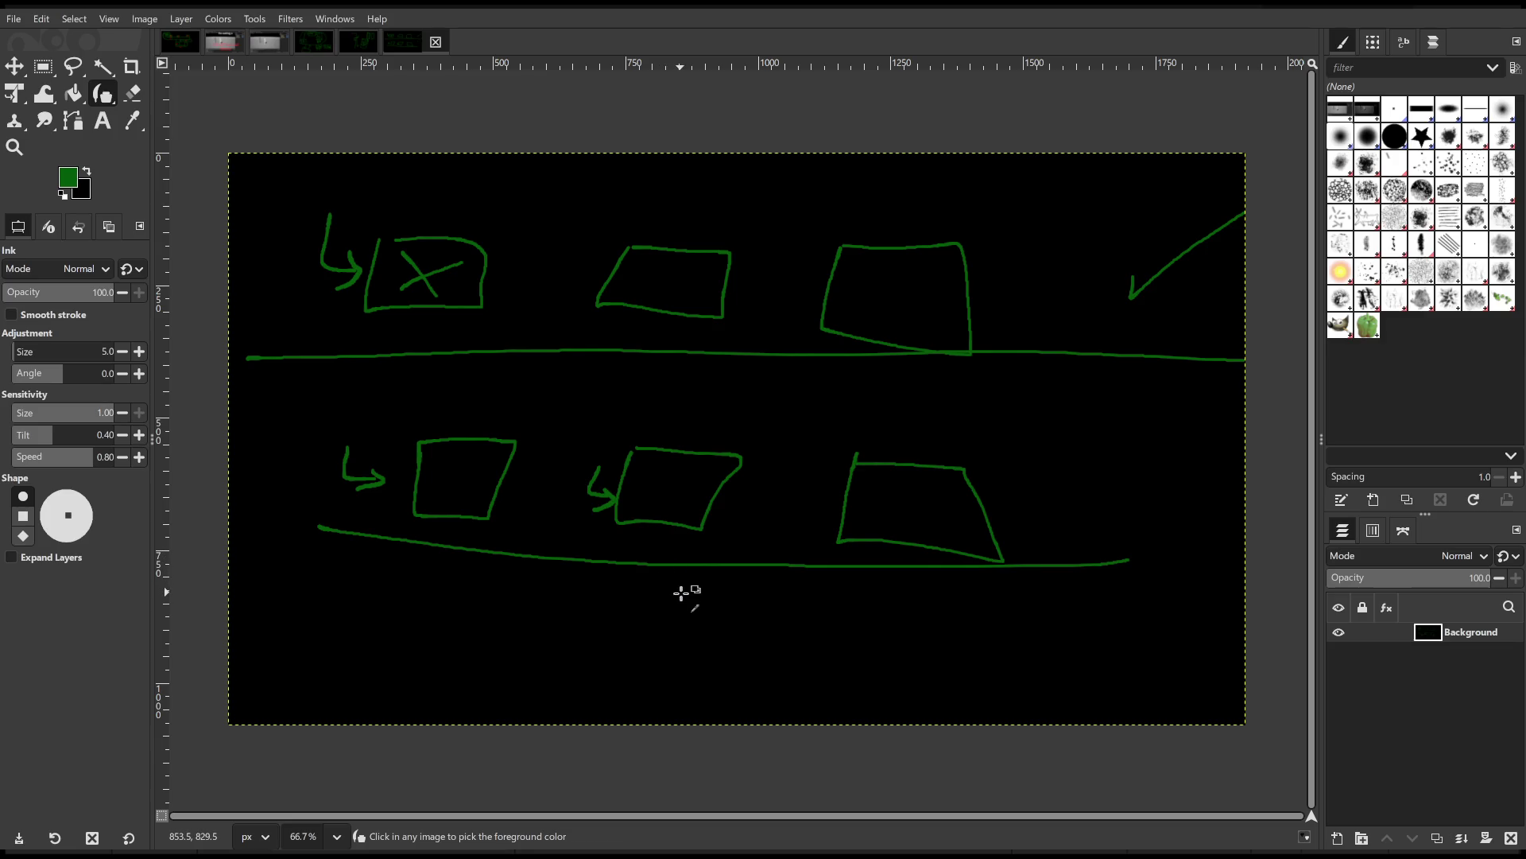
key("ctrl+z")
key("ctrl+z")
key("ctrl+z")
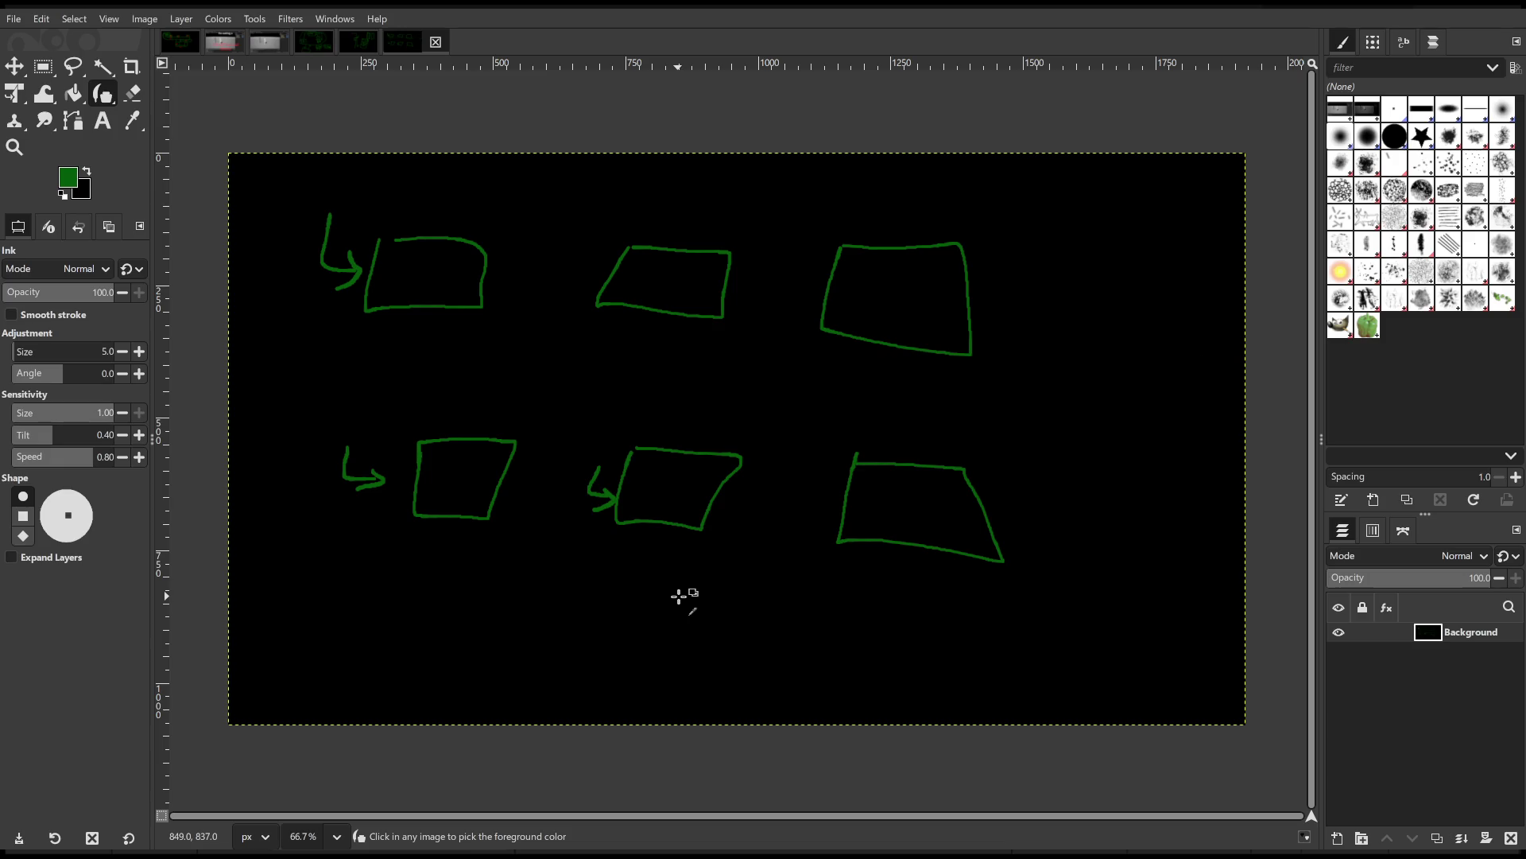
Clear the sketch and draw two boxes labelled LAB and Mansion, with an arrow from LAB.
key("ctrl+z")
key("ctrl+z")
key("ctrl+z")
key("ctrl+z")
key("ctrl+z")
key("ctrl+z")
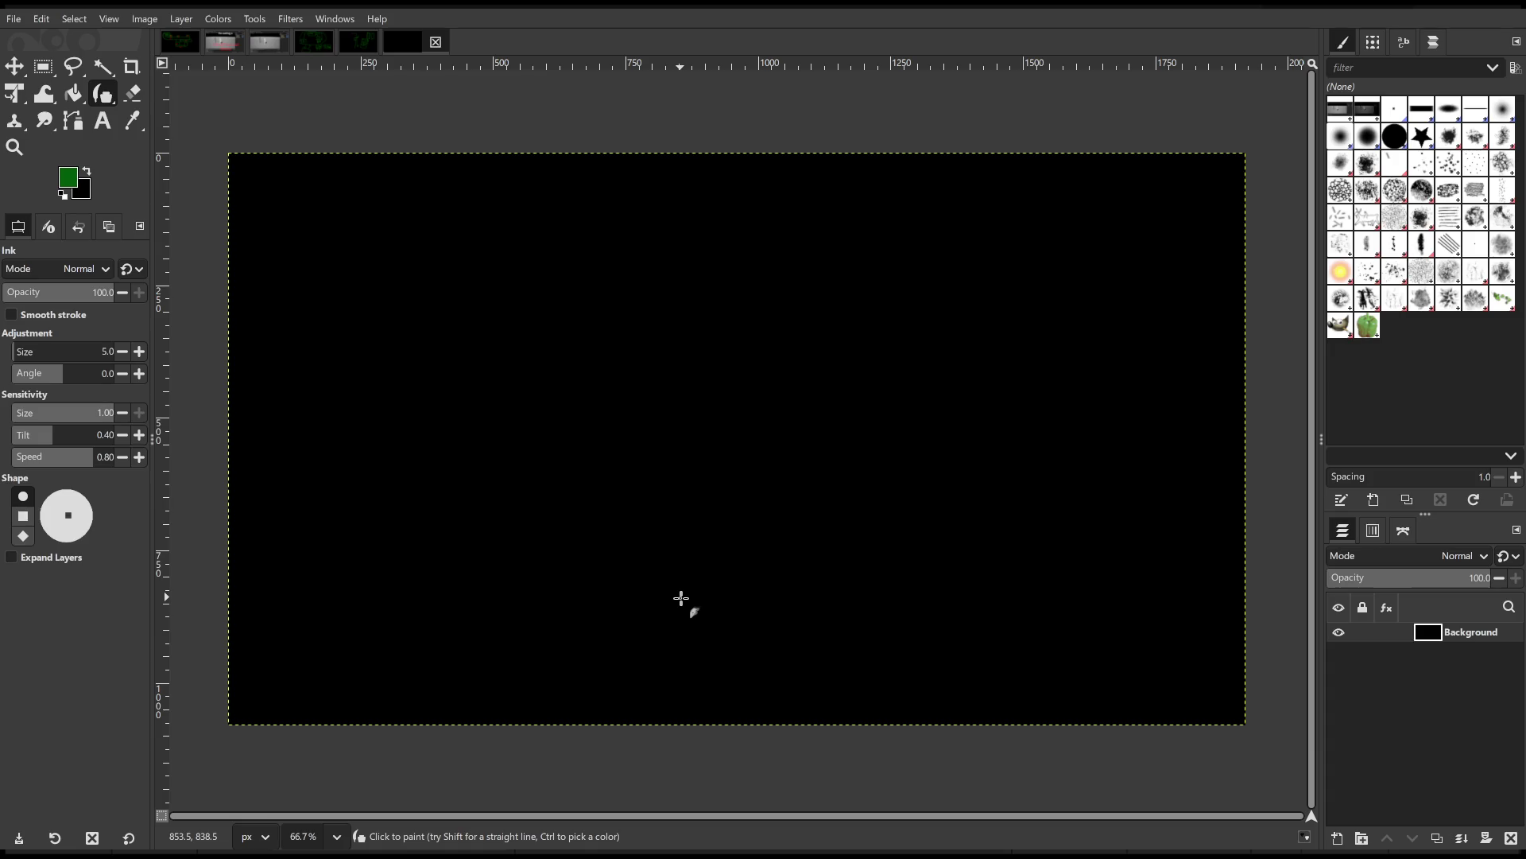
mouse_move(356, 229)
left_mouse_down()
mouse_move(335, 364)
mouse_move(518, 224)
mouse_move(340, 218)
left_mouse_up()
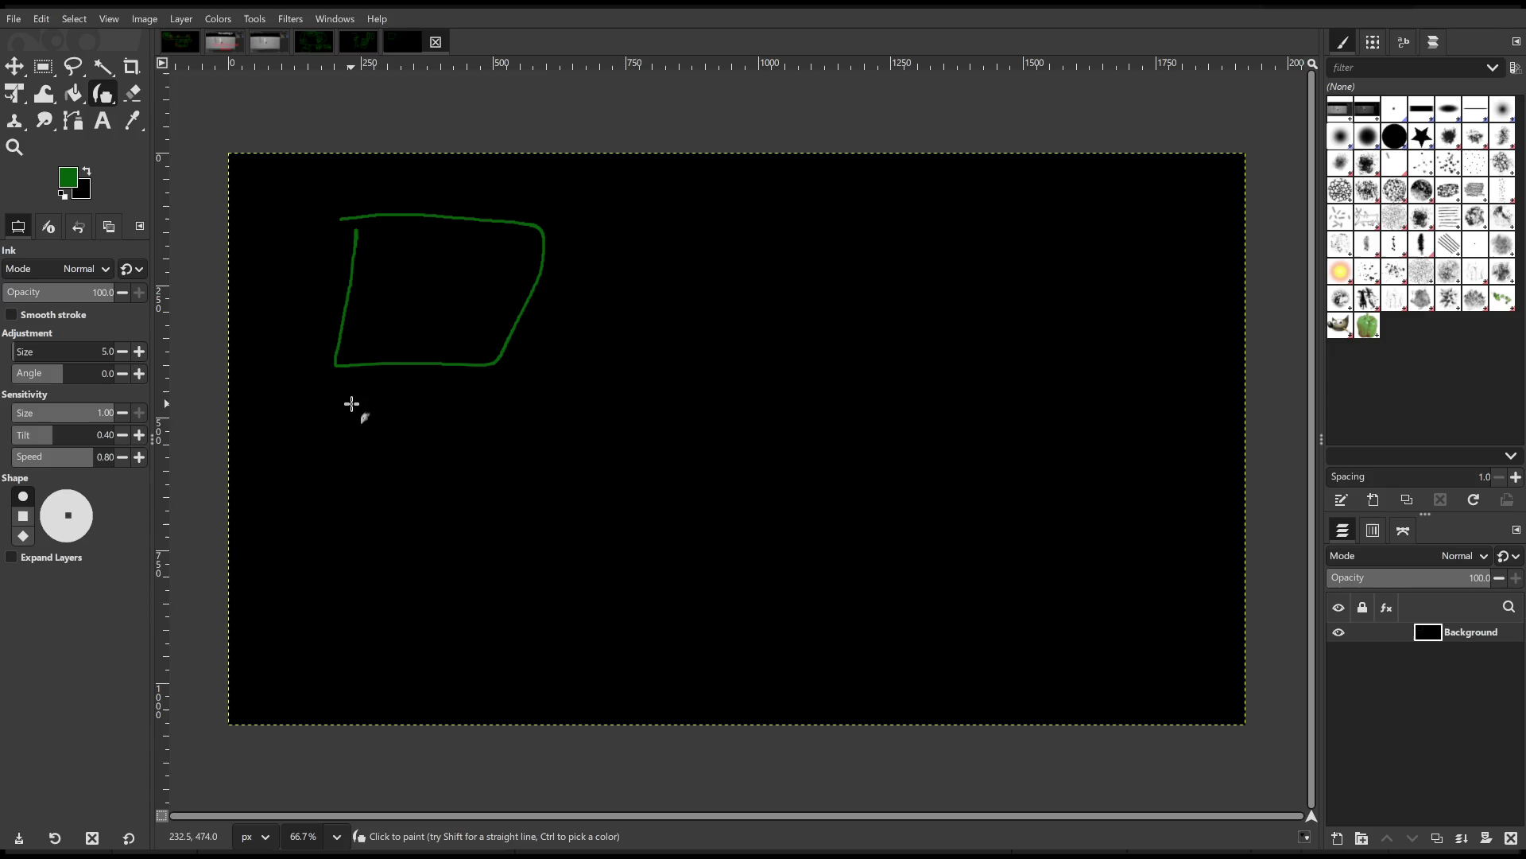
mouse_move(359, 400)
left_mouse_down()
mouse_move(385, 422)
mouse_move(396, 403)
mouse_move(429, 426)
left_mouse_up()
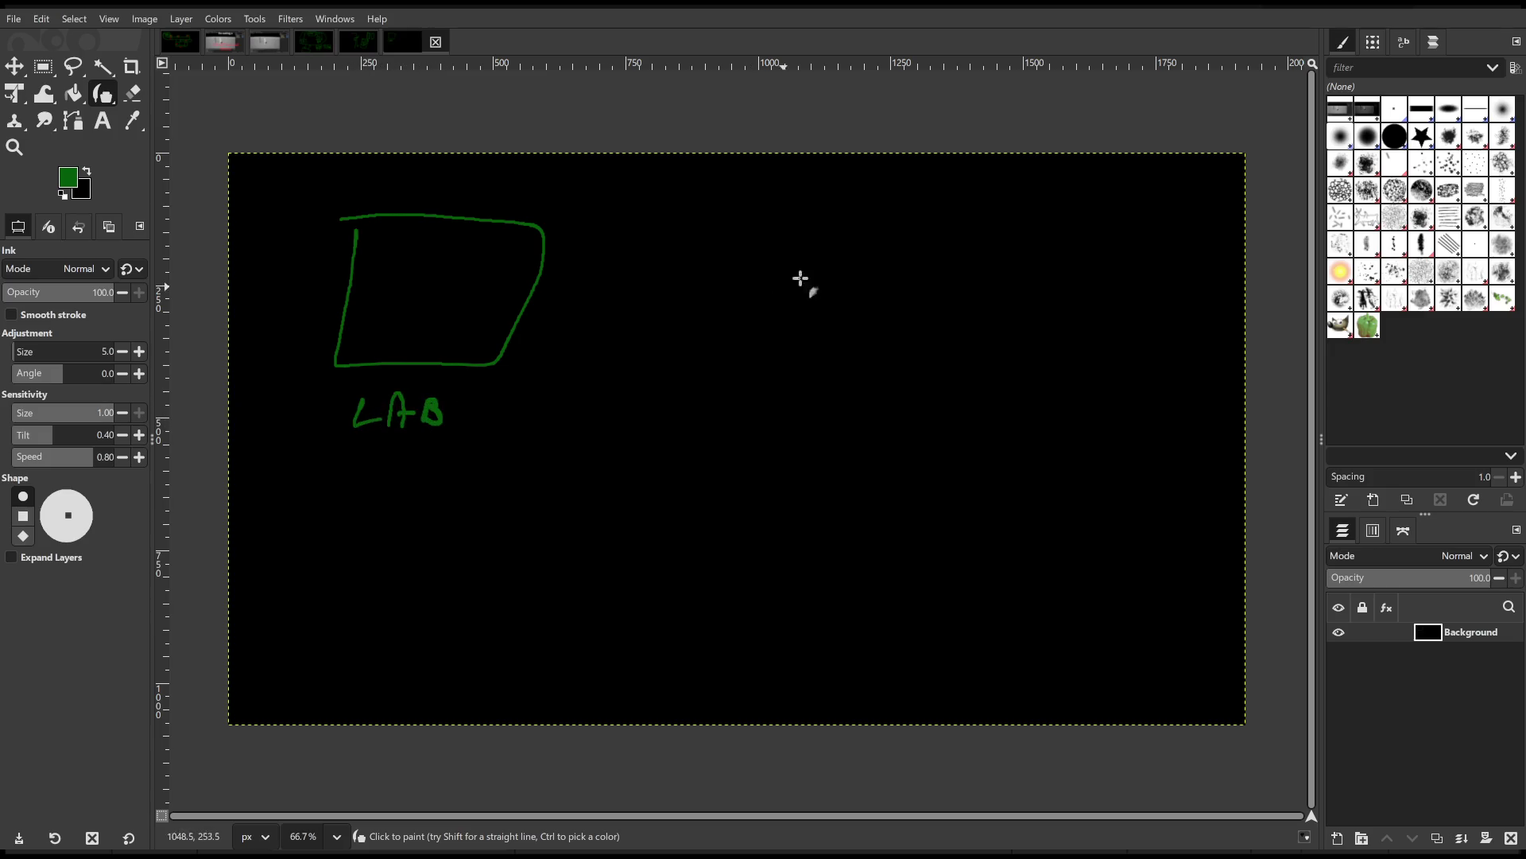
mouse_move(813, 230)
left_mouse_down()
mouse_move(971, 422)
mouse_move(811, 239)
left_mouse_up()
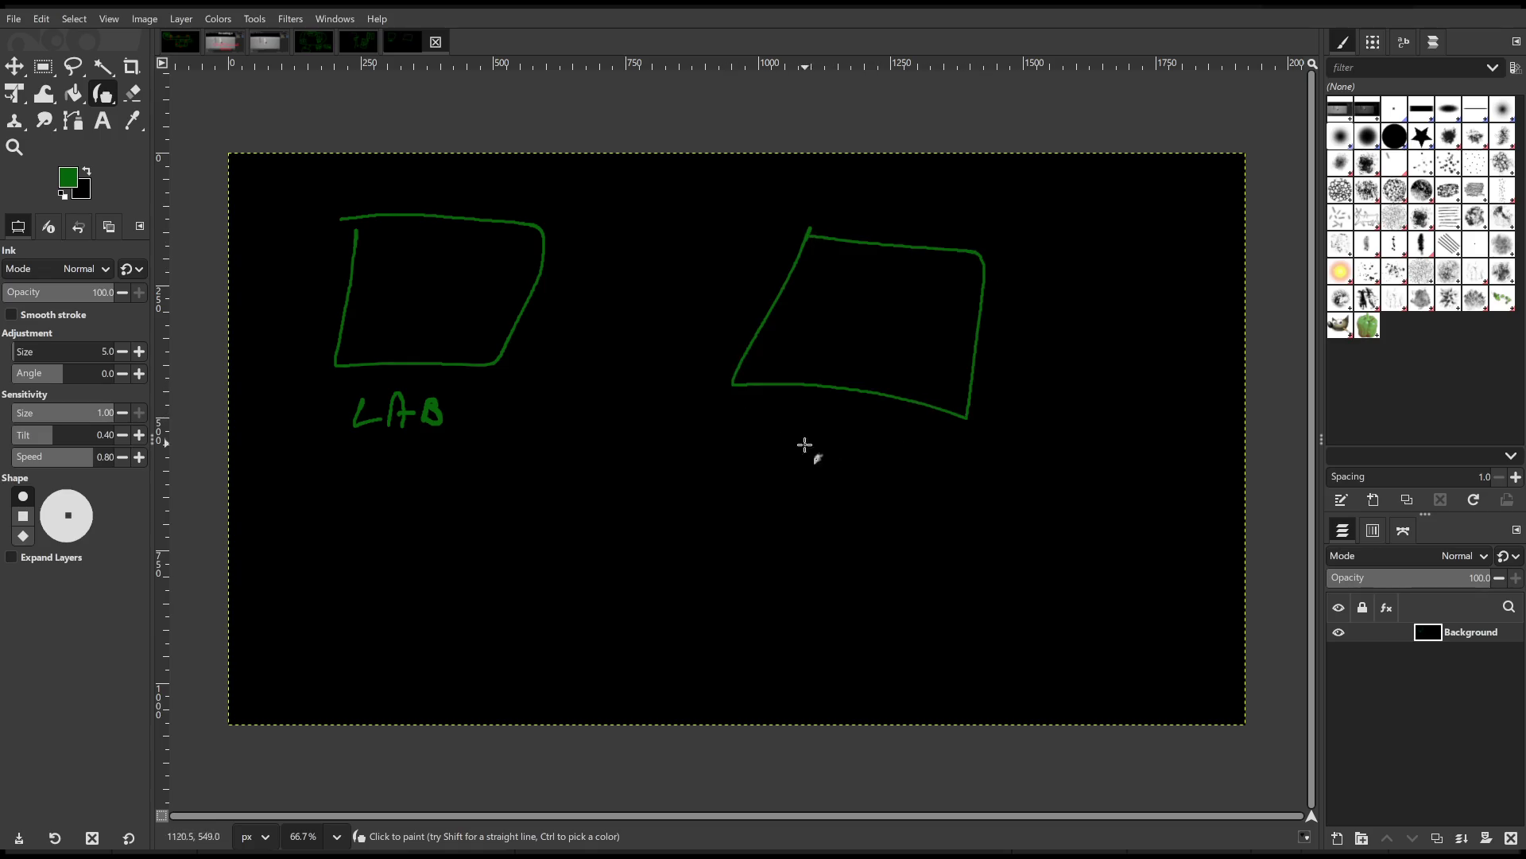
mouse_move(751, 448)
left_mouse_down()
mouse_move(776, 430)
mouse_move(798, 450)
mouse_move(883, 446)
mouse_move(903, 470)
mouse_move(927, 453)
mouse_move(958, 477)
left_mouse_up()
mouse_move(469, 415)
left_mouse_down()
mouse_move(699, 417)
mouse_move(693, 442)
mouse_move(487, 477)
mouse_move(374, 446)
mouse_move(396, 458)
left_mouse_up()
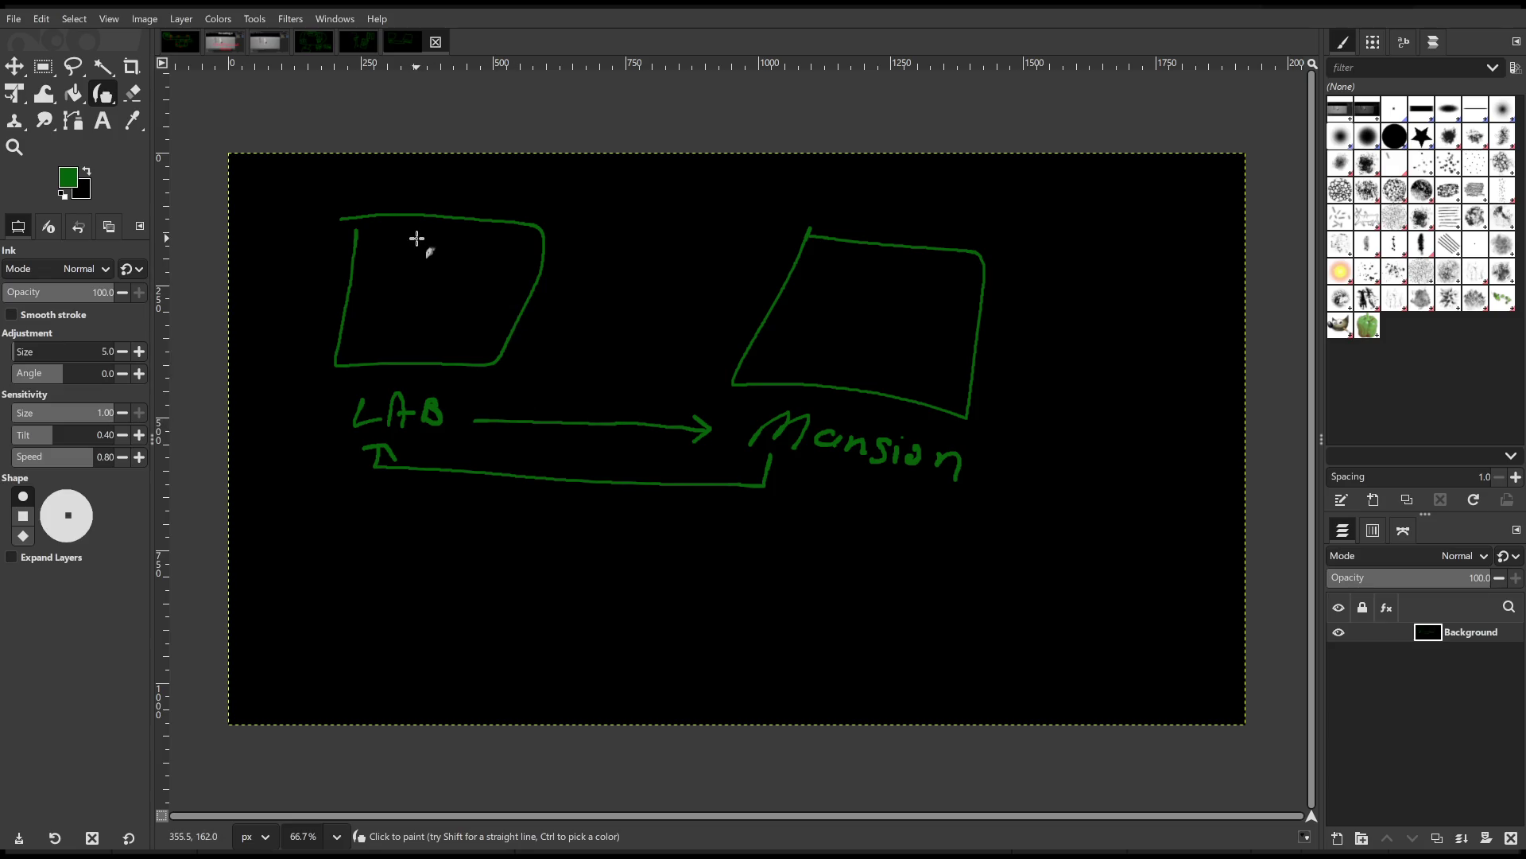
Add a tick inside LAB, a return path from Mansion, a check mark, and cross out LAB.
mouse_move(412, 238)
left_mouse_down()
mouse_move(407, 273)
mouse_move(459, 251)
mouse_move(401, 238)
mouse_move(454, 253)
left_mouse_up()
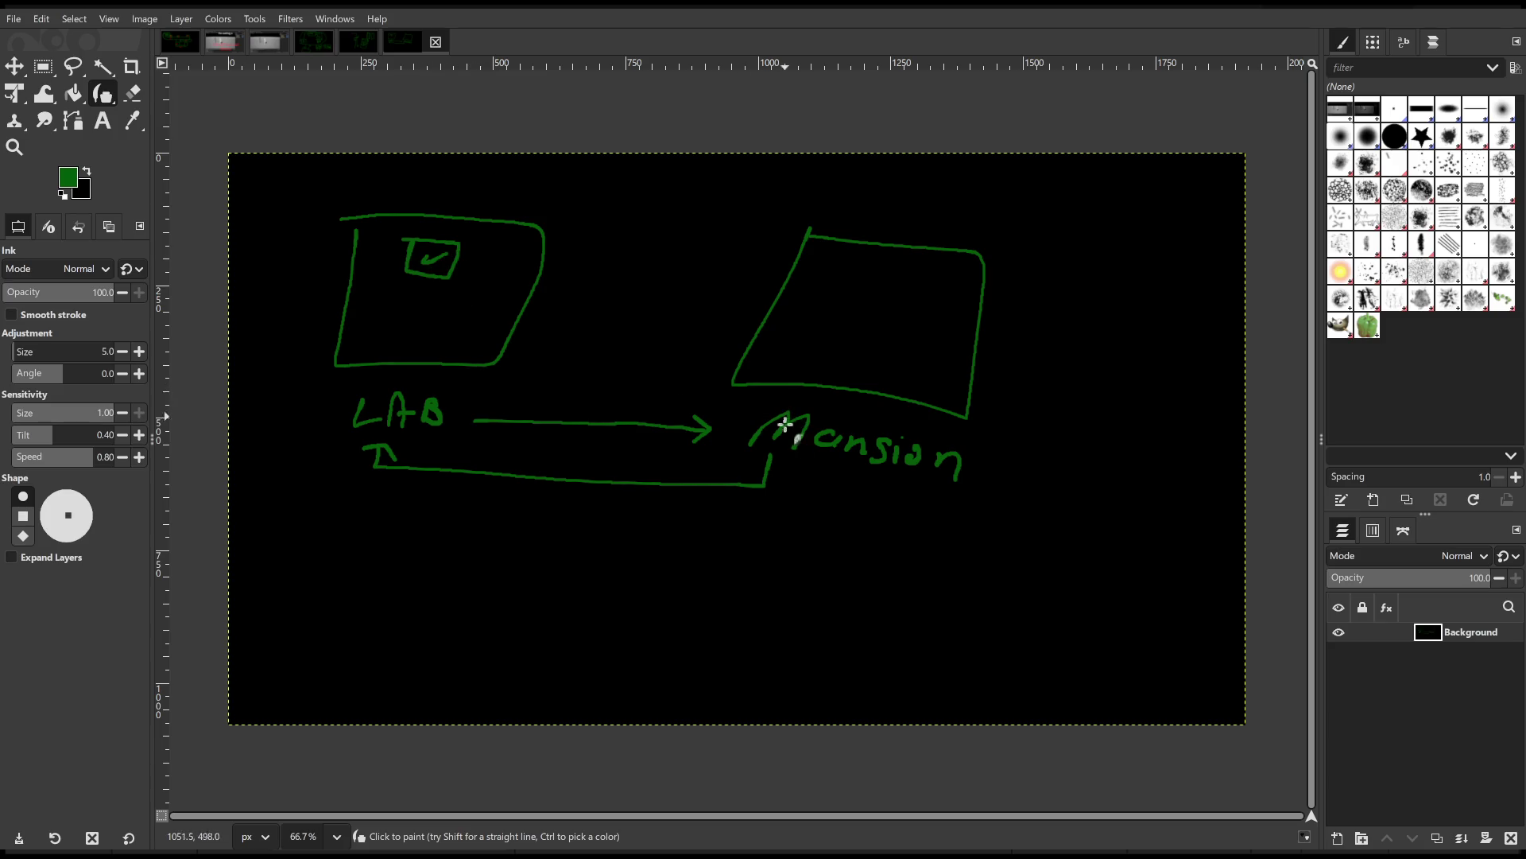
mouse_move(815, 466)
left_mouse_down()
mouse_move(636, 569)
mouse_move(350, 531)
mouse_move(344, 499)
mouse_move(374, 517)
left_mouse_up()
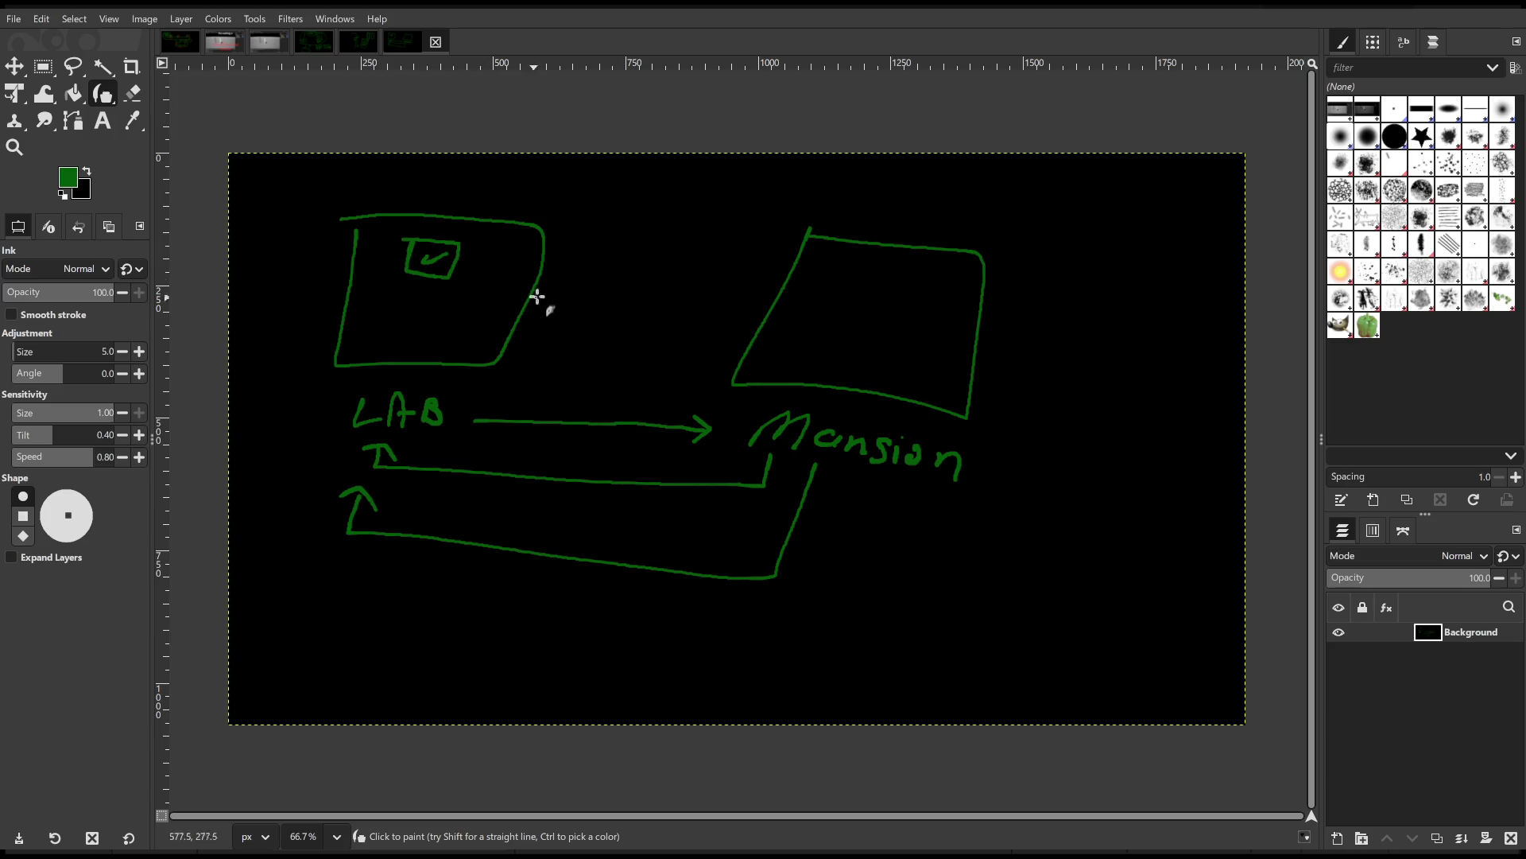
mouse_move(515, 173)
left_mouse_down()
mouse_move(500, 208)
mouse_move(536, 200)
left_mouse_up()
left_click_drag(320, 200, 541, 424)
left_click_drag(276, 364, 651, 215)
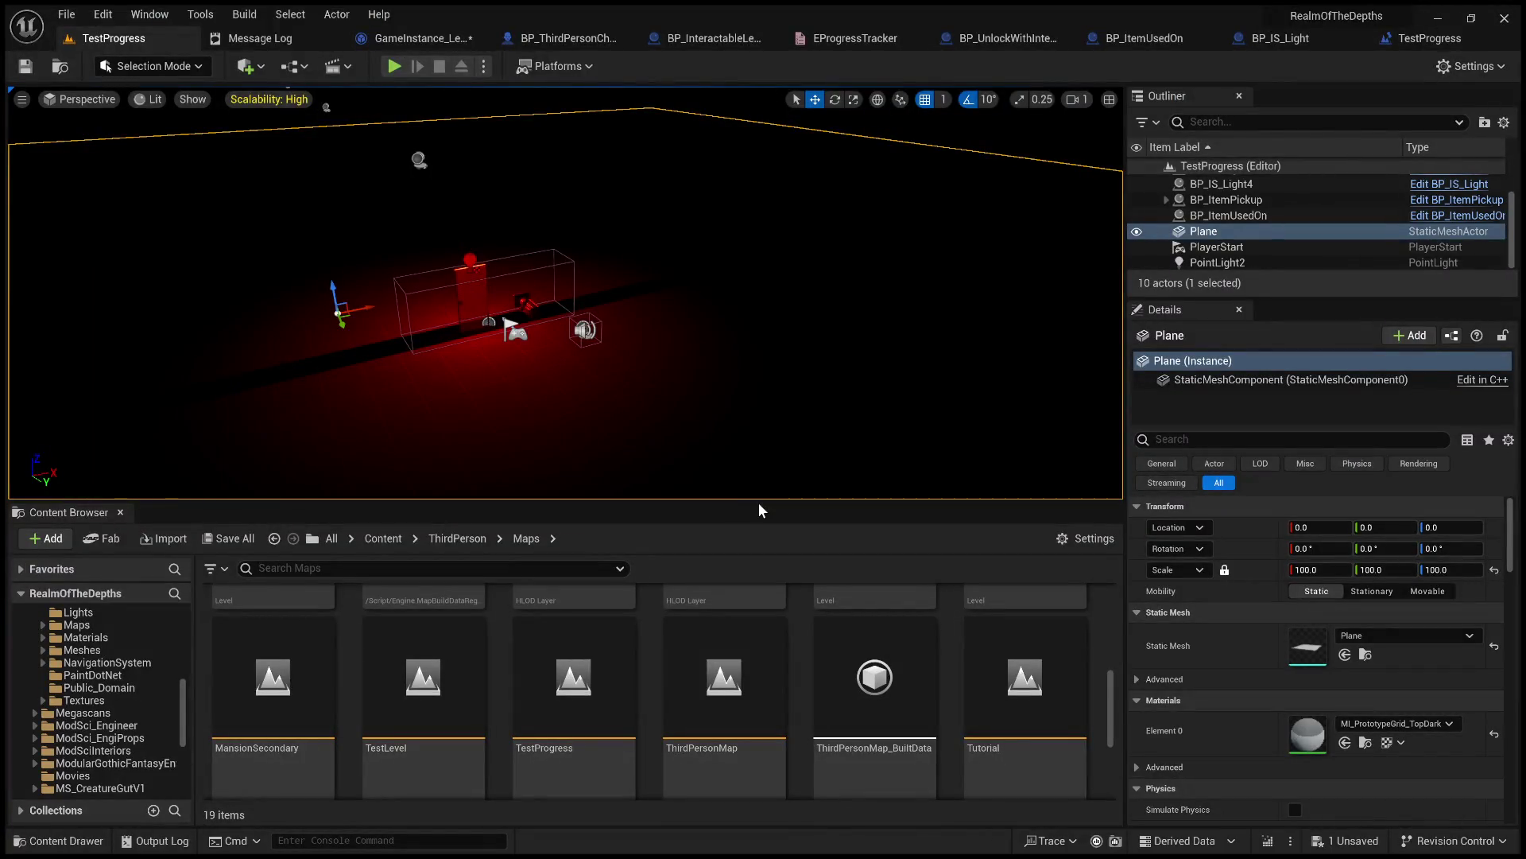
Return to GameInstance_LevelMaster's Restore Saved States graph and select the Get World Asset node.
mouse_move(776, 501)
left_mouse_down()
mouse_move(776, 421)
mouse_move(776, 477)
left_mouse_up()
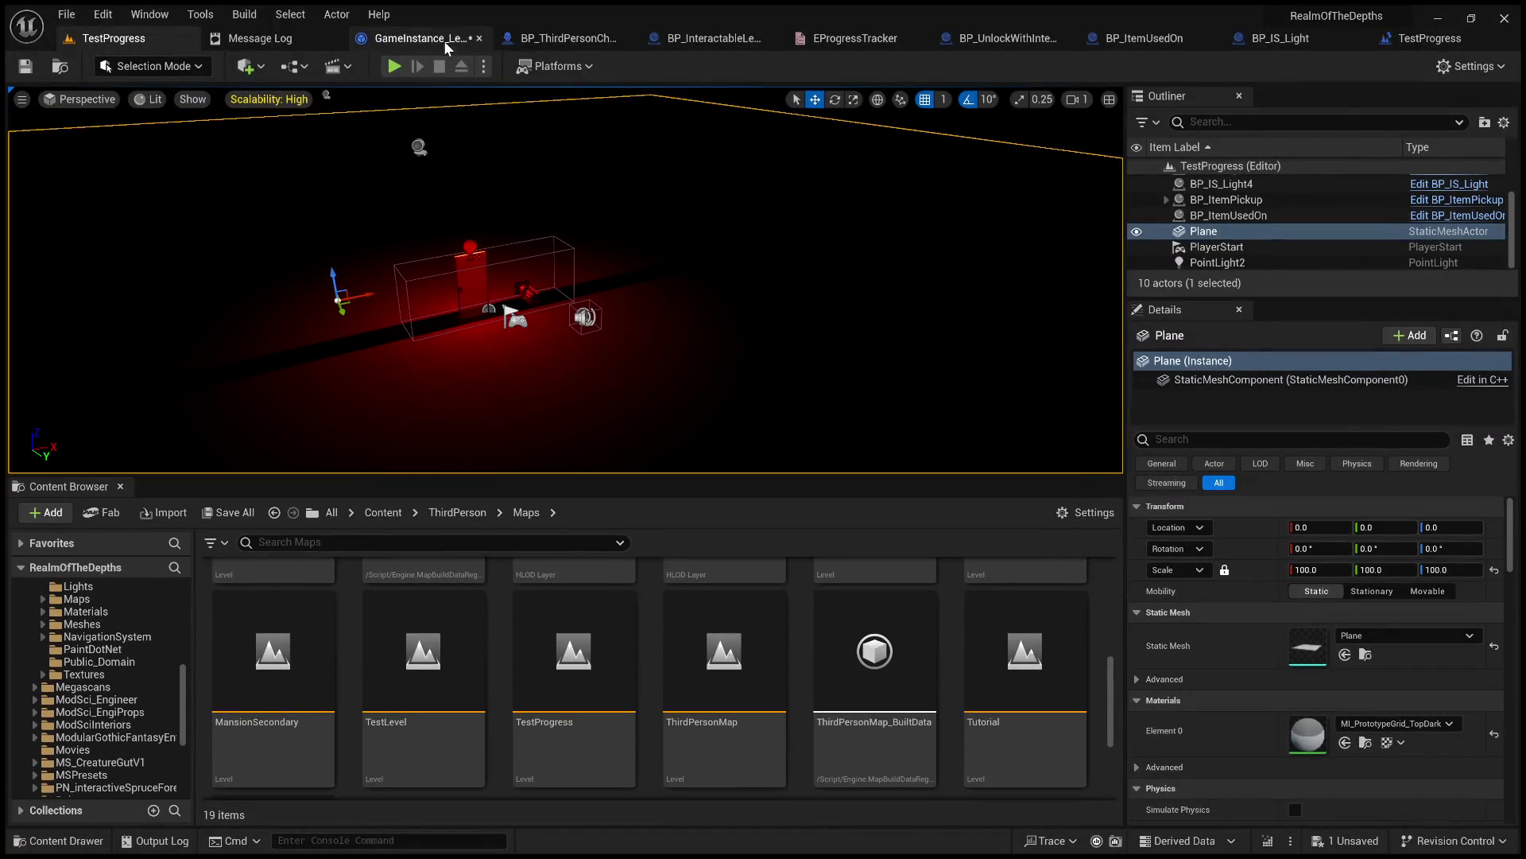
left_click(443, 41)
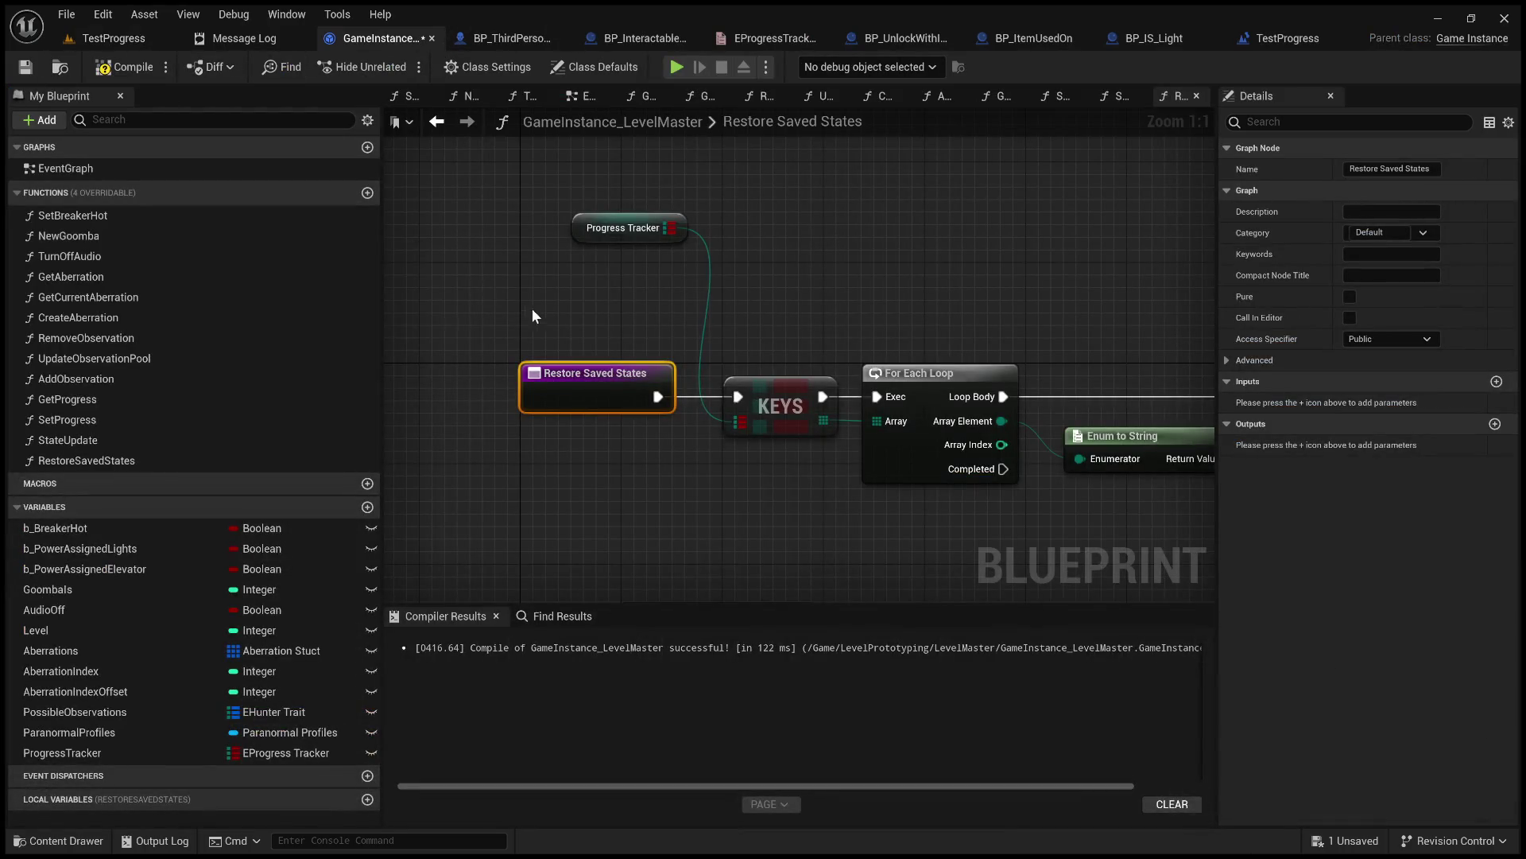
mouse_move(632, 322)
left_mouse_down()
mouse_move(279, 267)
mouse_move(151, 278)
mouse_move(397, 302)
mouse_move(923, 241)
left_mouse_up()
scroll(871, 468, "down", 2)
left_click_drag(609, 489, 837, 562)
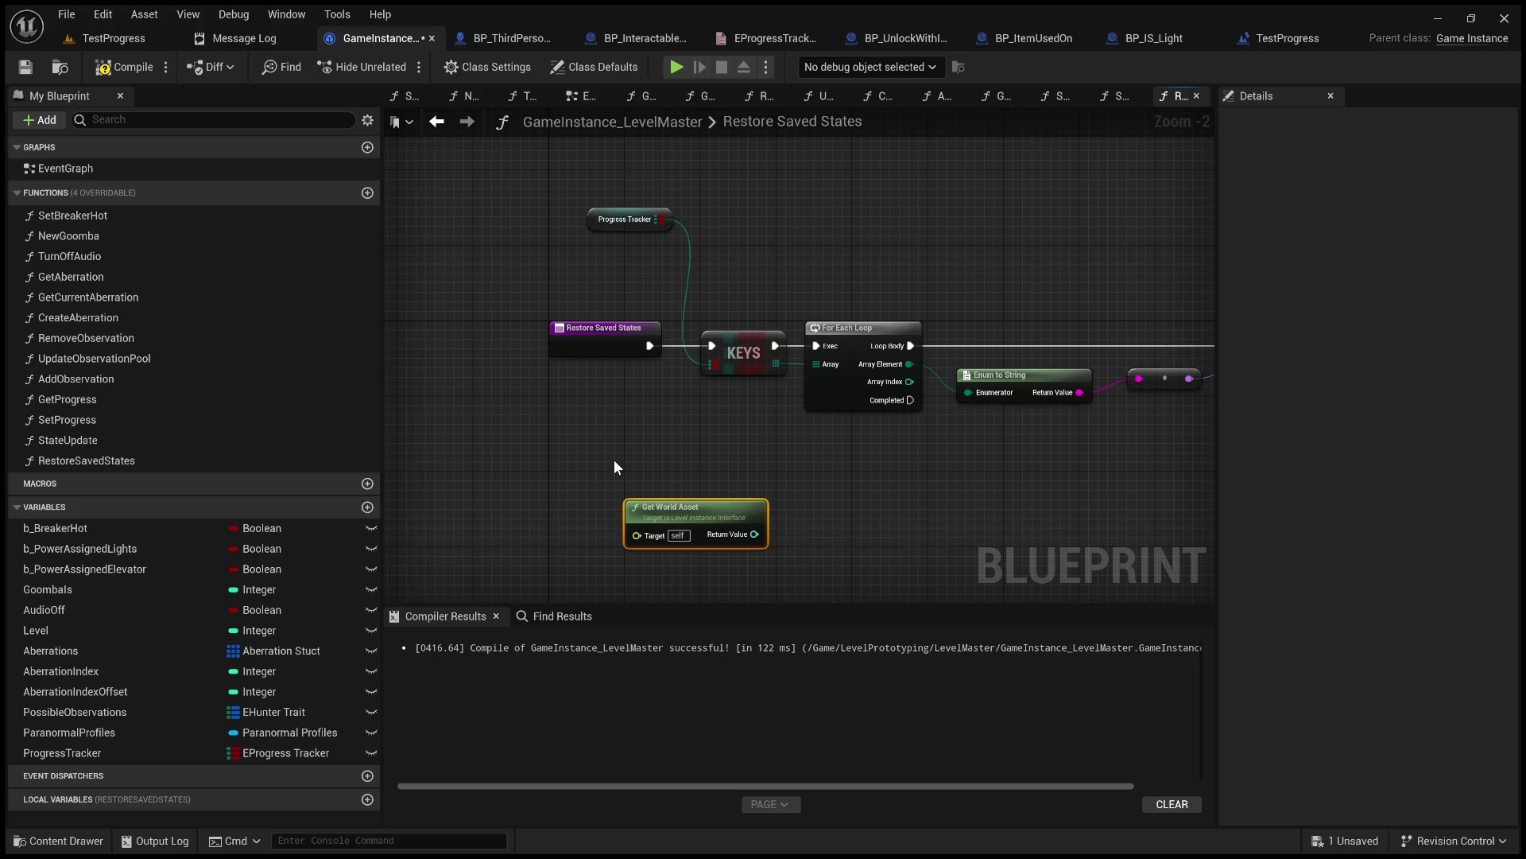
left_click_drag(552, 445, 871, 583)
left_click_drag(697, 507, 818, 566)
Inspect the ProgressTracker variable's properties, then open the EProgressTracker enum.
mouse_move(837, 204)
left_mouse_down()
mouse_move(726, 207)
mouse_move(762, 168)
left_mouse_up()
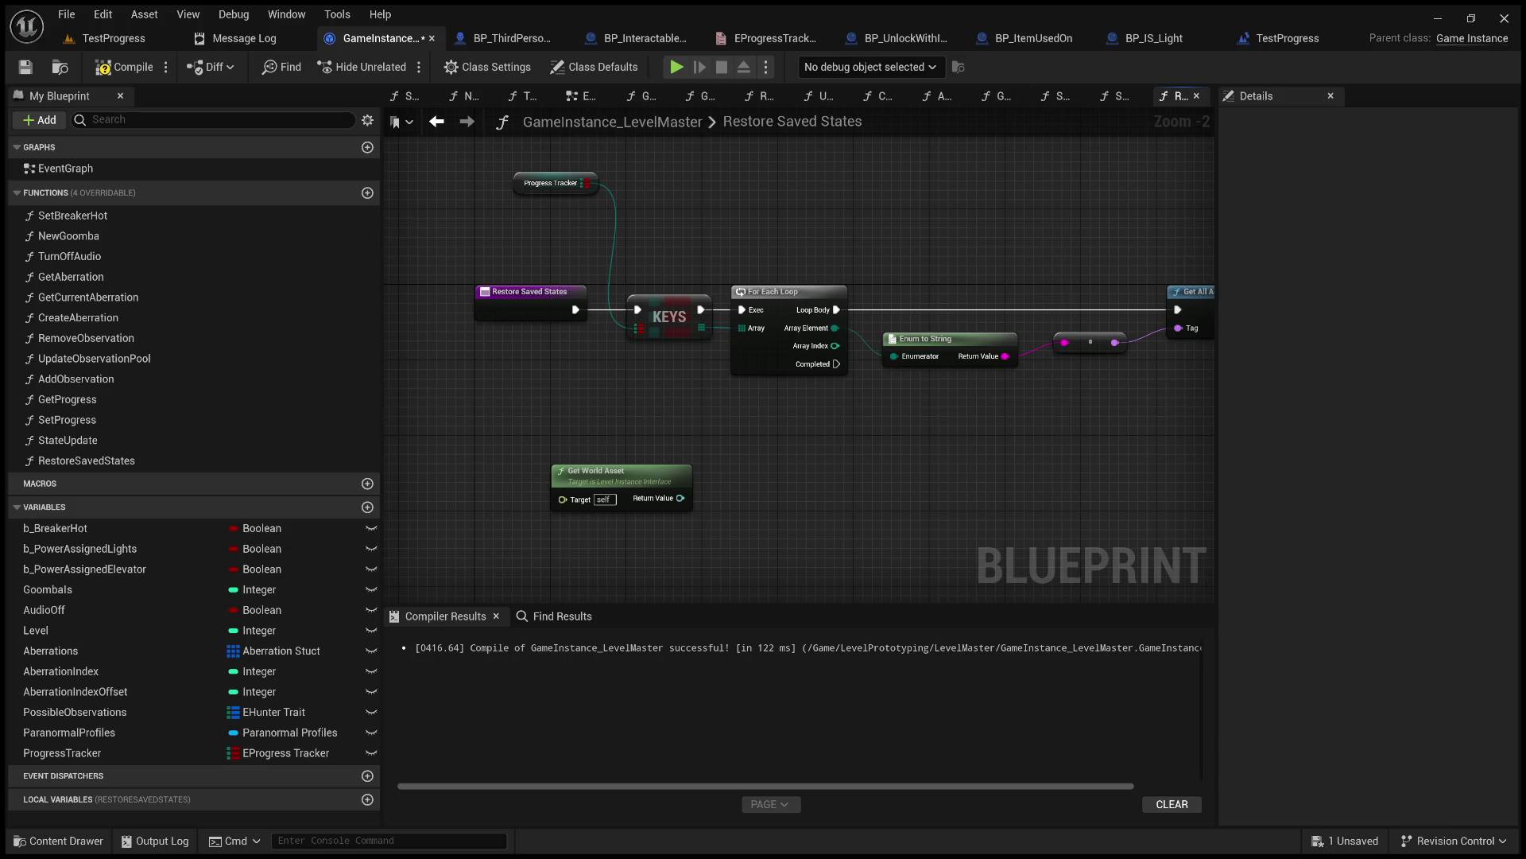
left_click_drag(758, 186, 763, 204)
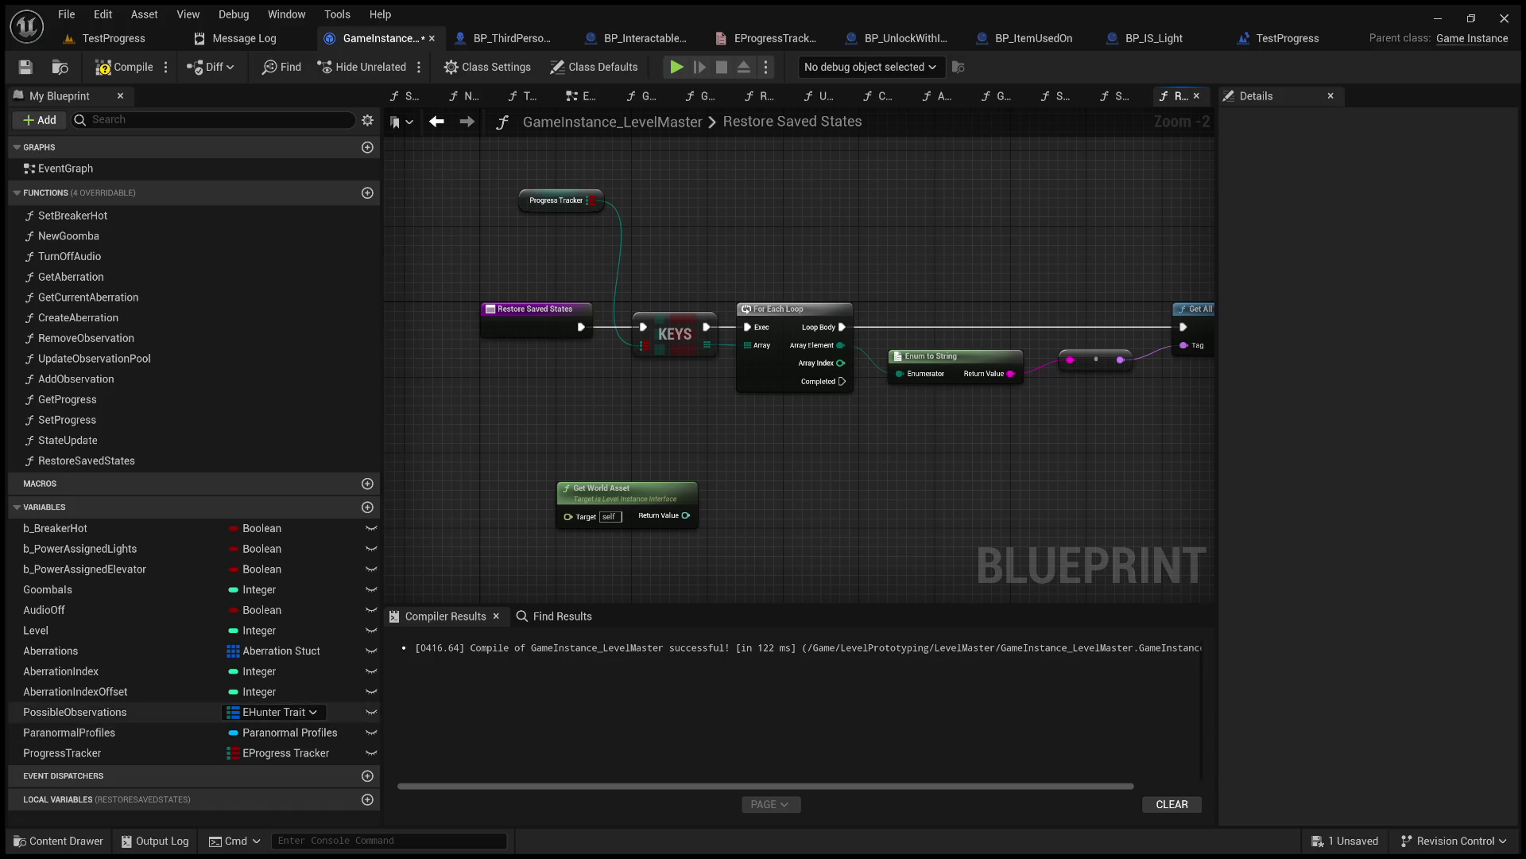
left_click(113, 755)
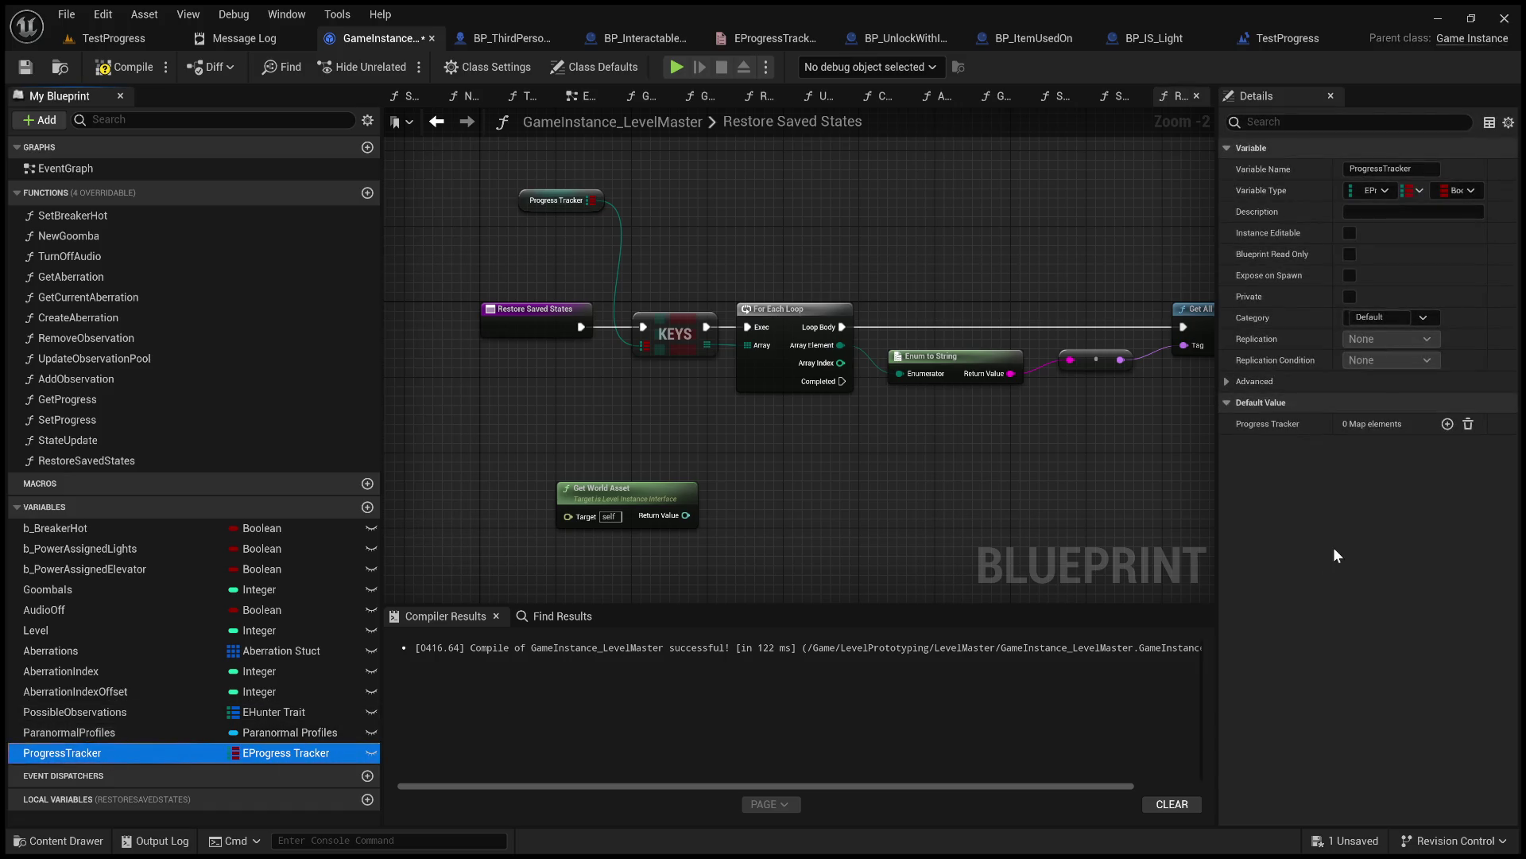
left_click(731, 40)
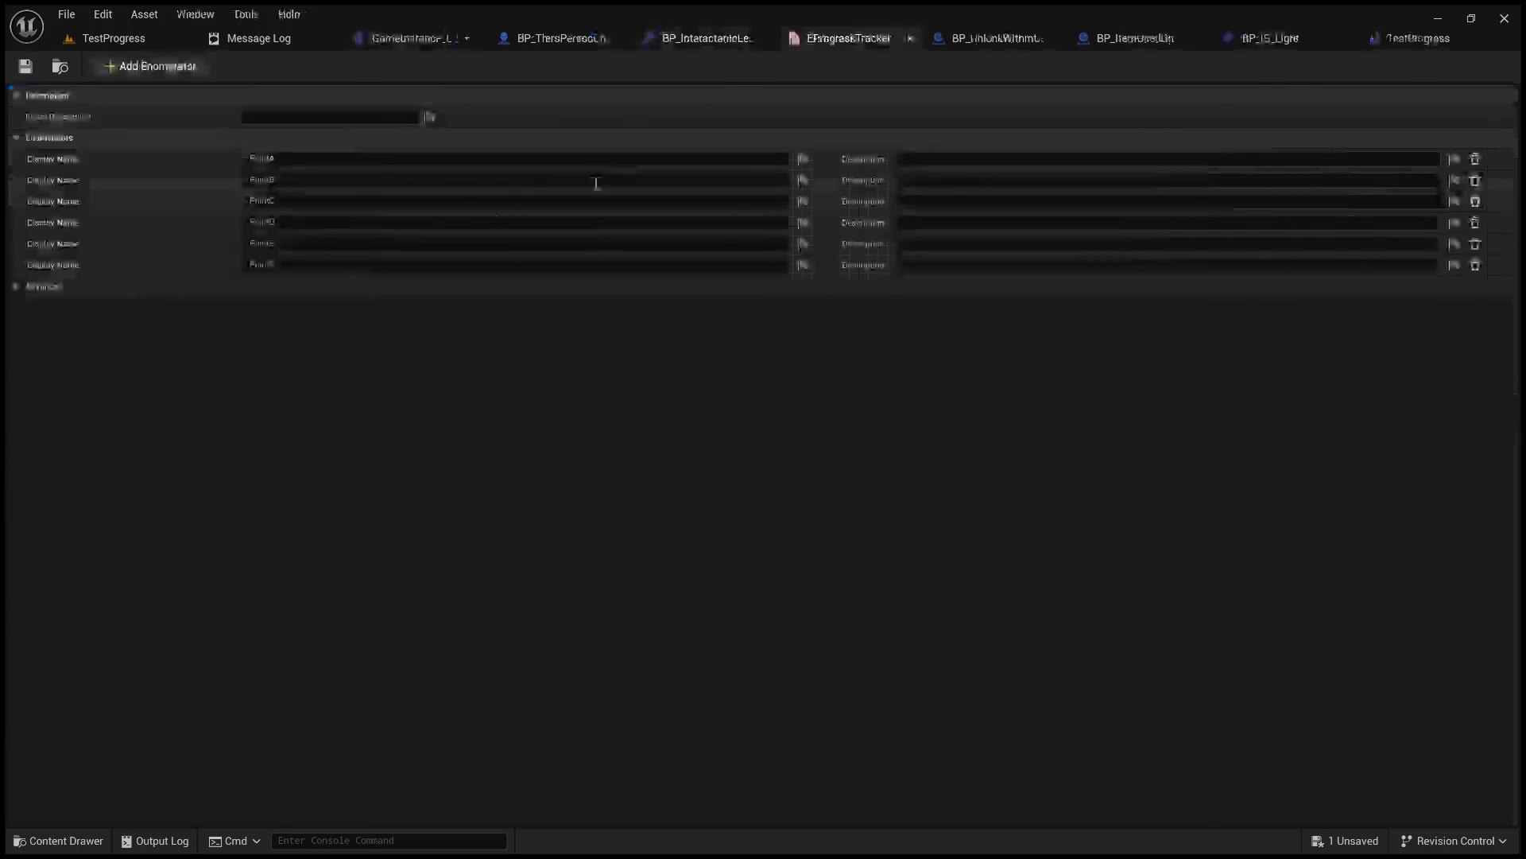
left_click(297, 160)
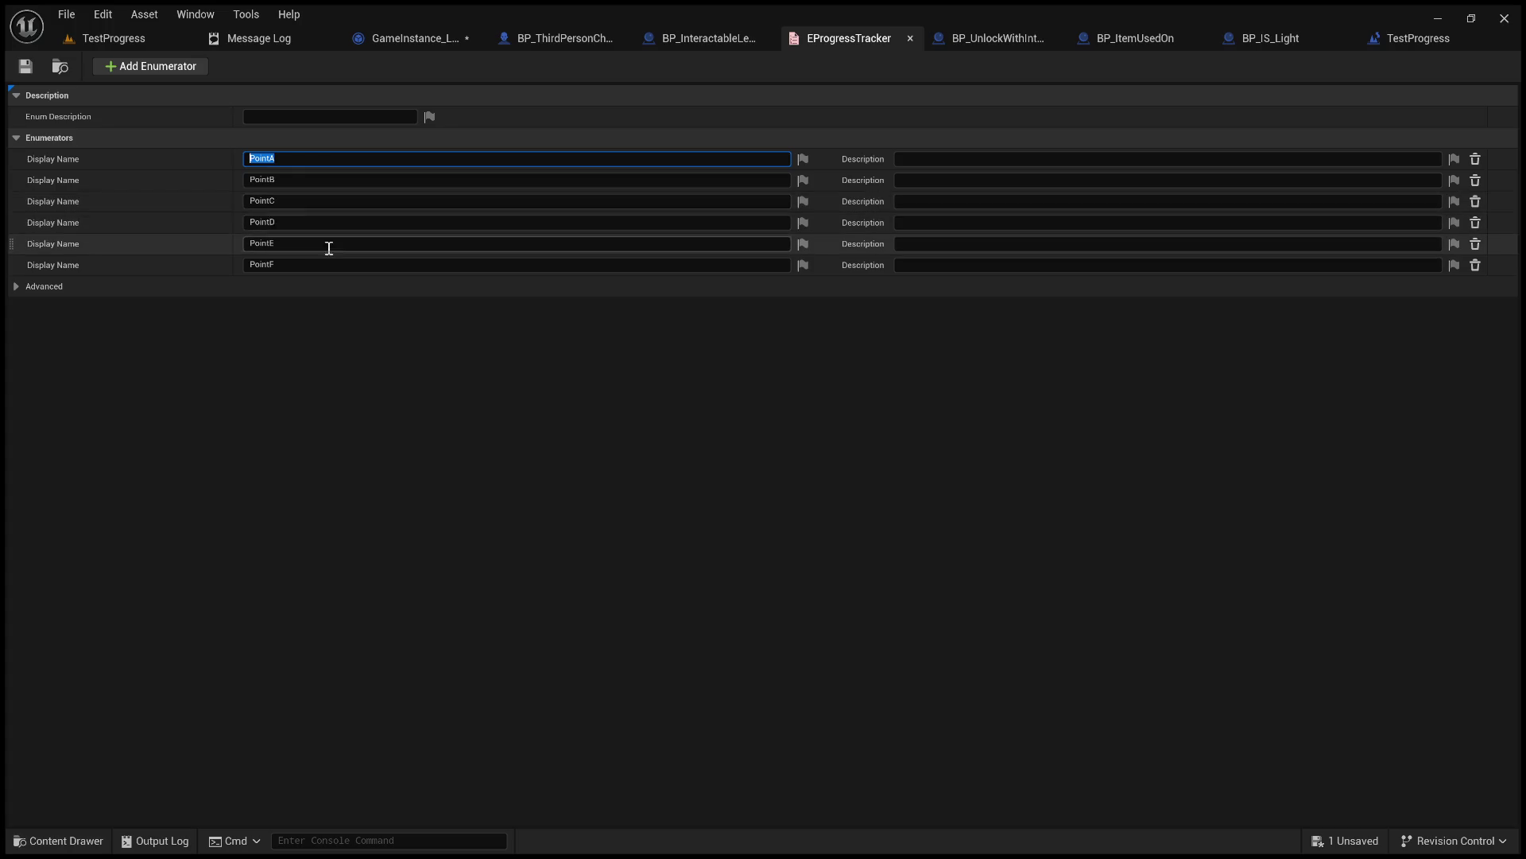
left_click(312, 179)
left_click(254, 201)
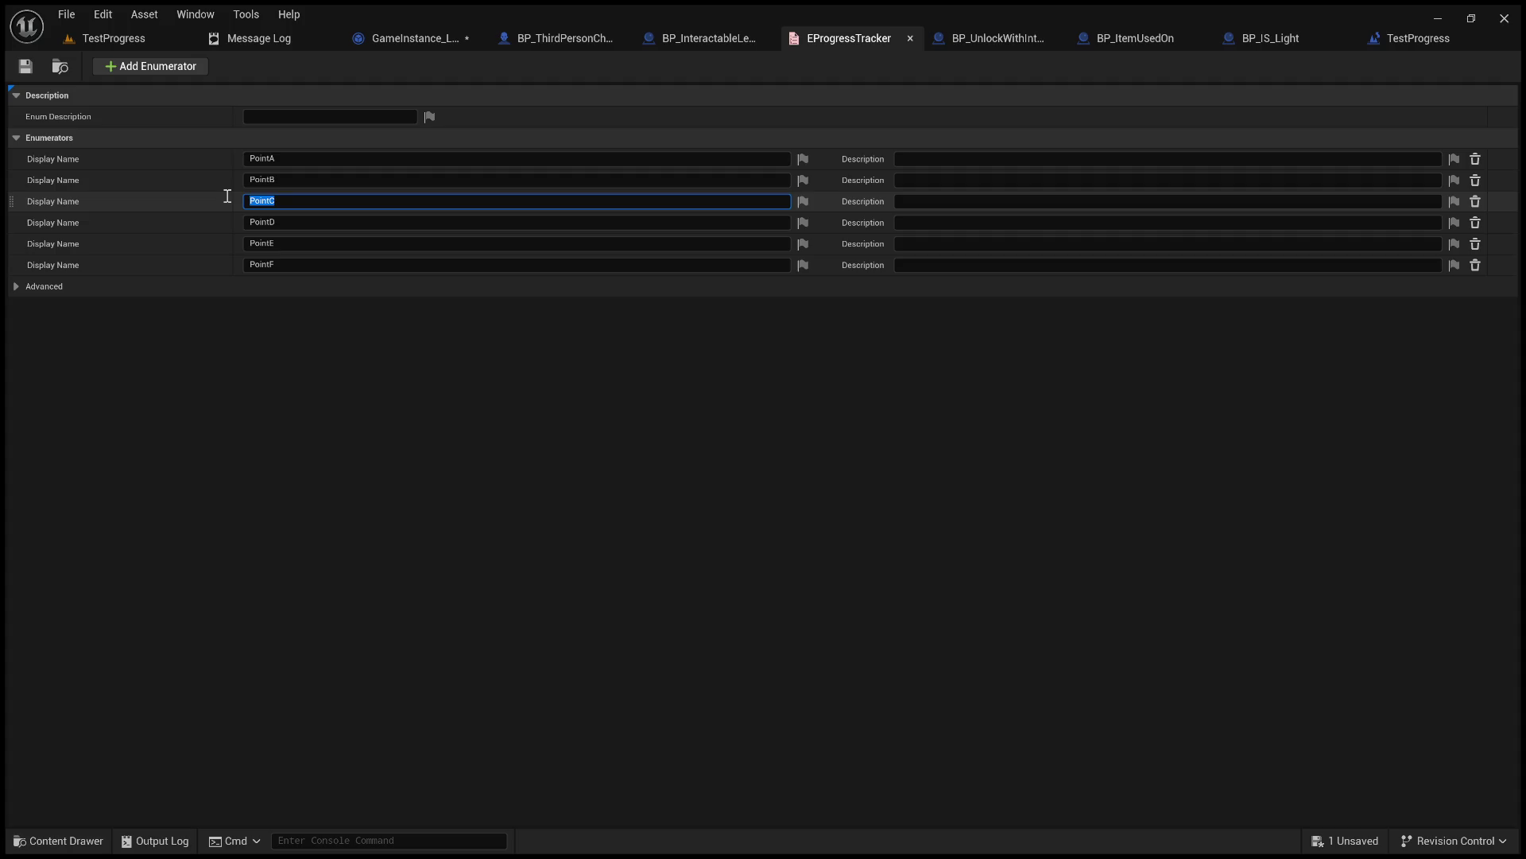
left_click(273, 180)
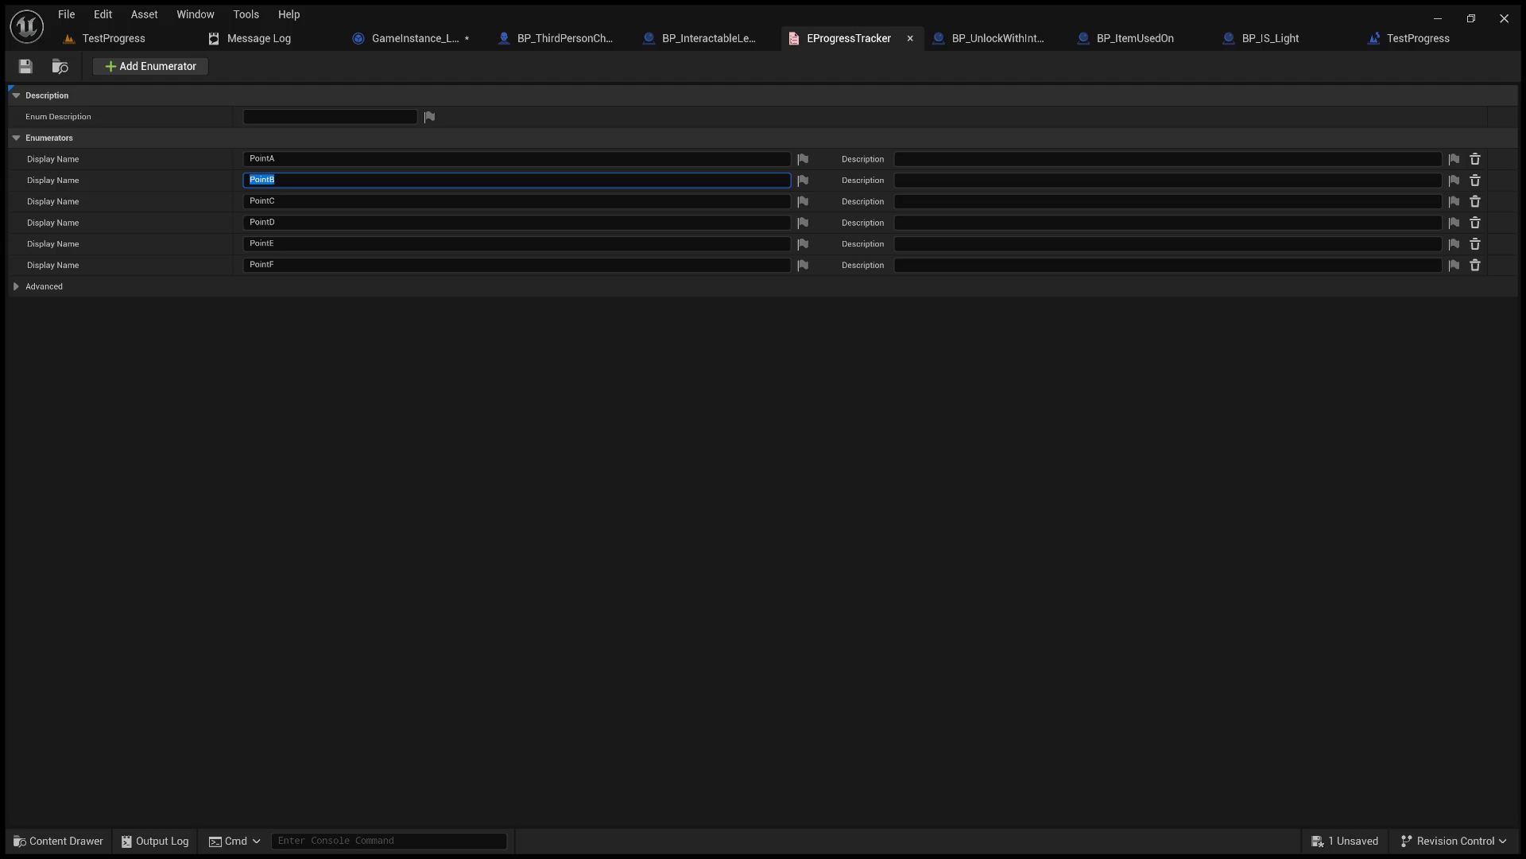
Go back to GameInstance_LevelMaster and bring the Restore Saved States nodes into view.
left_click(402, 39)
mouse_move(551, 446)
left_mouse_down()
mouse_move(637, 413)
mouse_move(581, 432)
left_mouse_up()
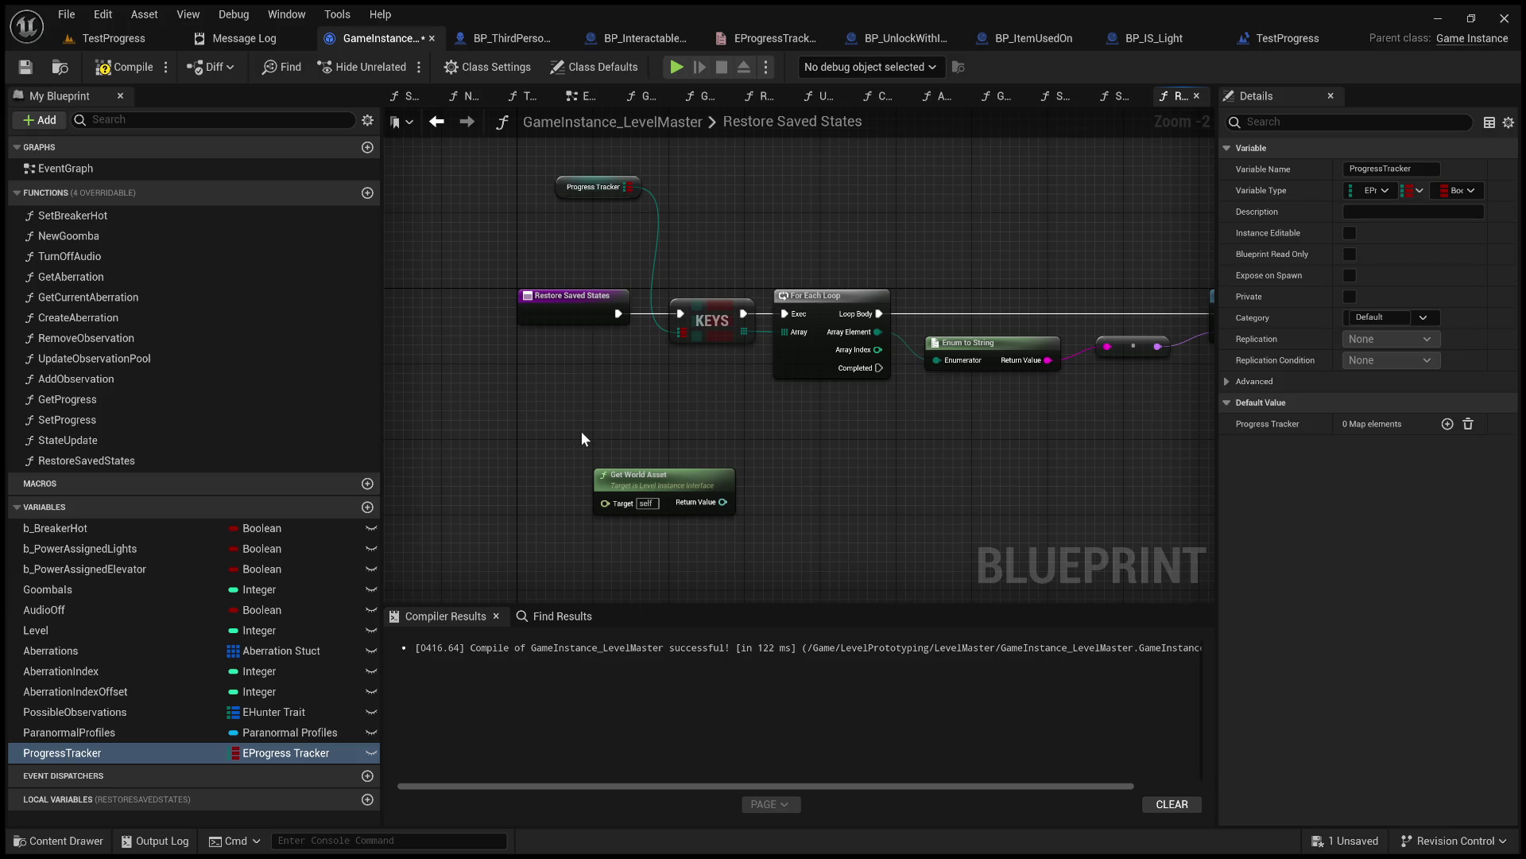
Recentre the loop over Progress Tracker's keys and its enum-to-string conversion in the graph.
left_click_drag(664, 374, 741, 557)
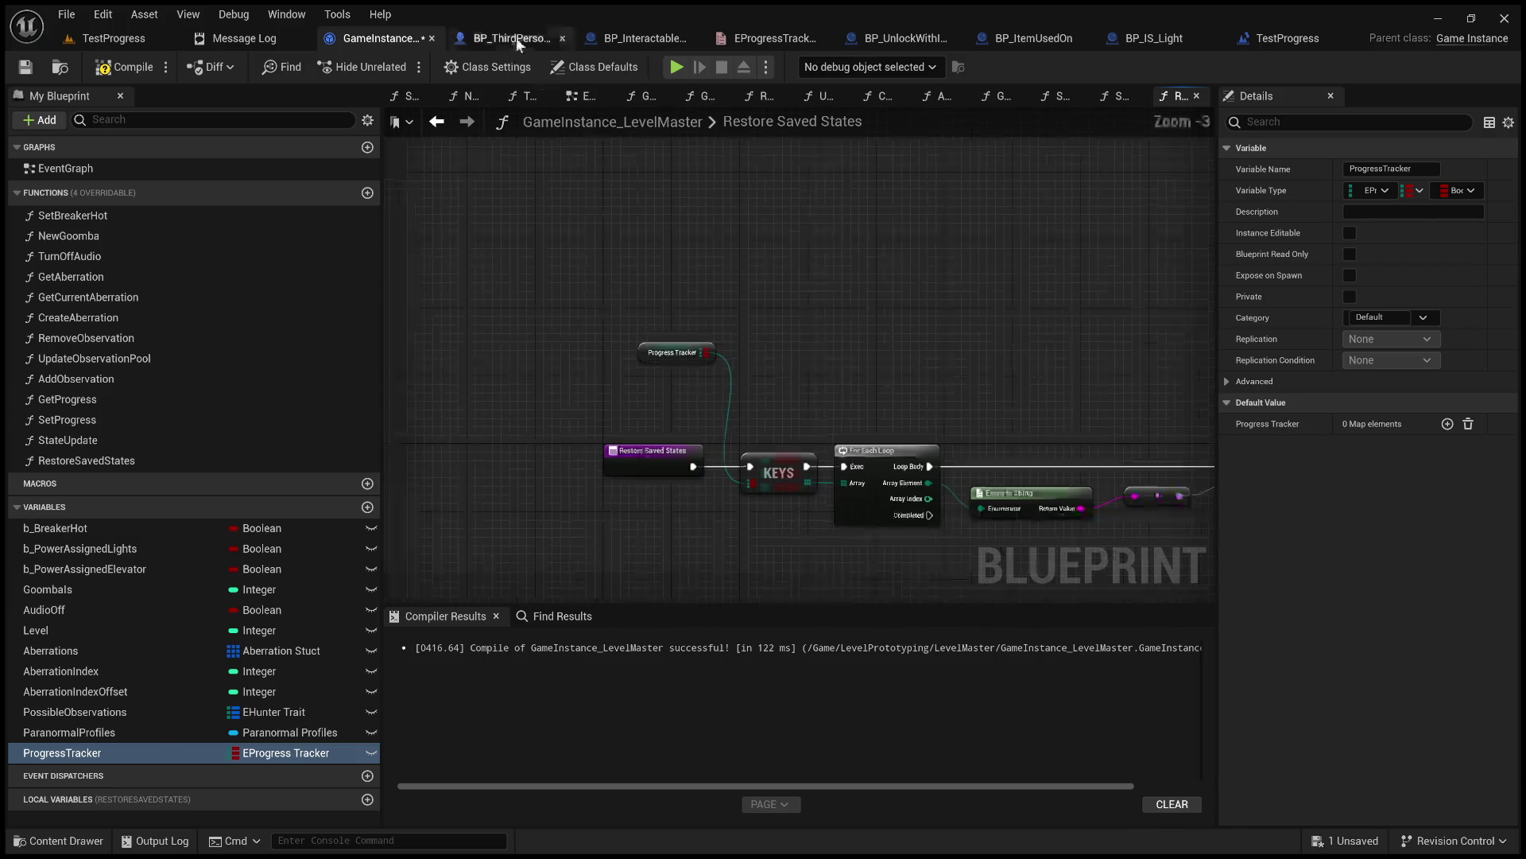
left_click(513, 38)
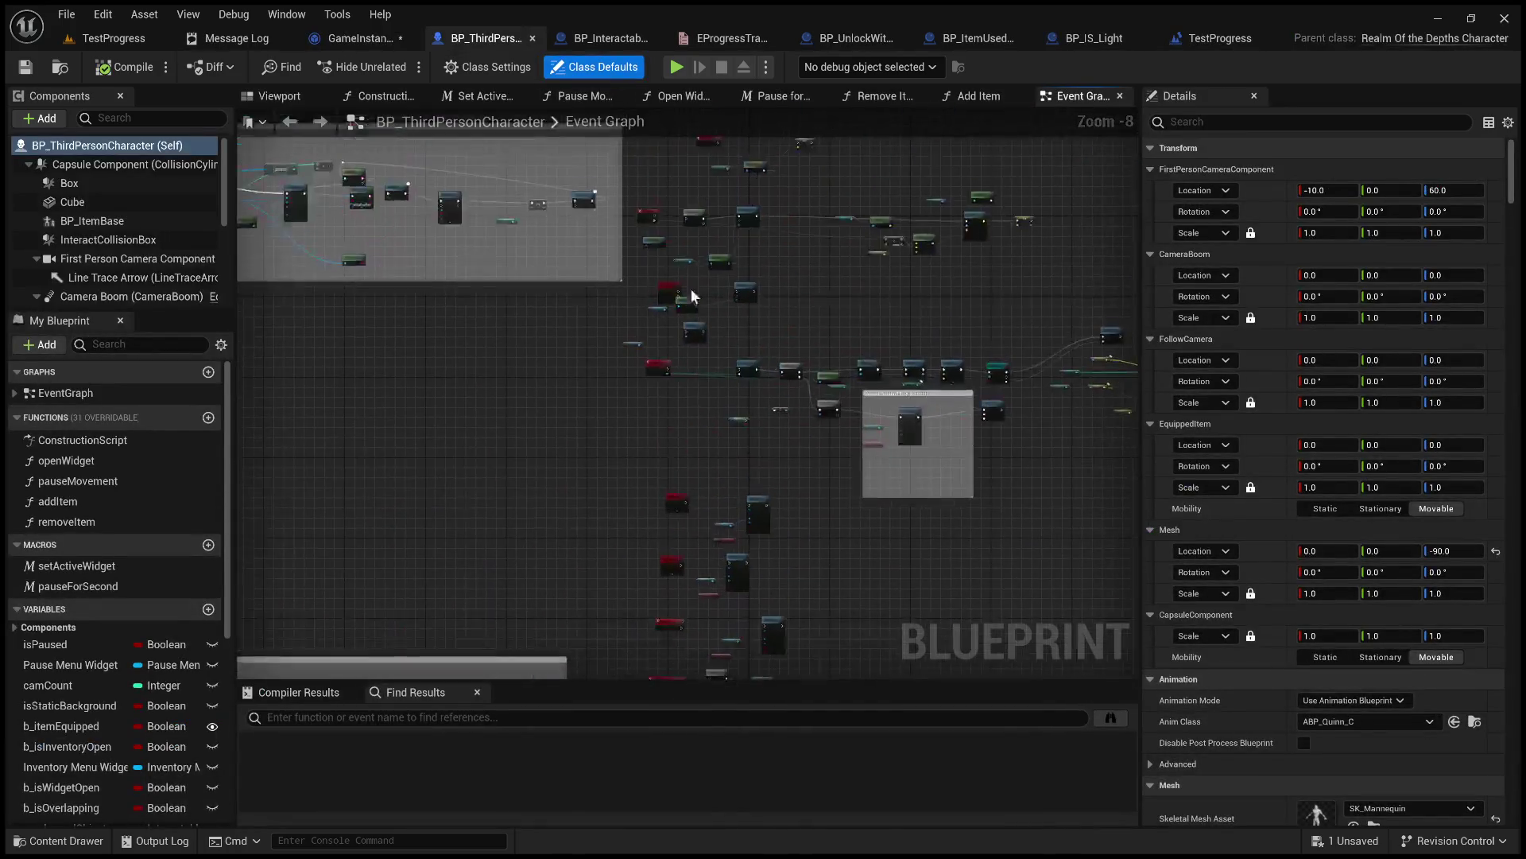
scroll(681, 296, "up", 2)
left_click_drag(687, 456, 710, 651)
mouse_move(765, 433)
left_mouse_down()
mouse_move(699, 364)
mouse_move(846, 243)
left_mouse_up()
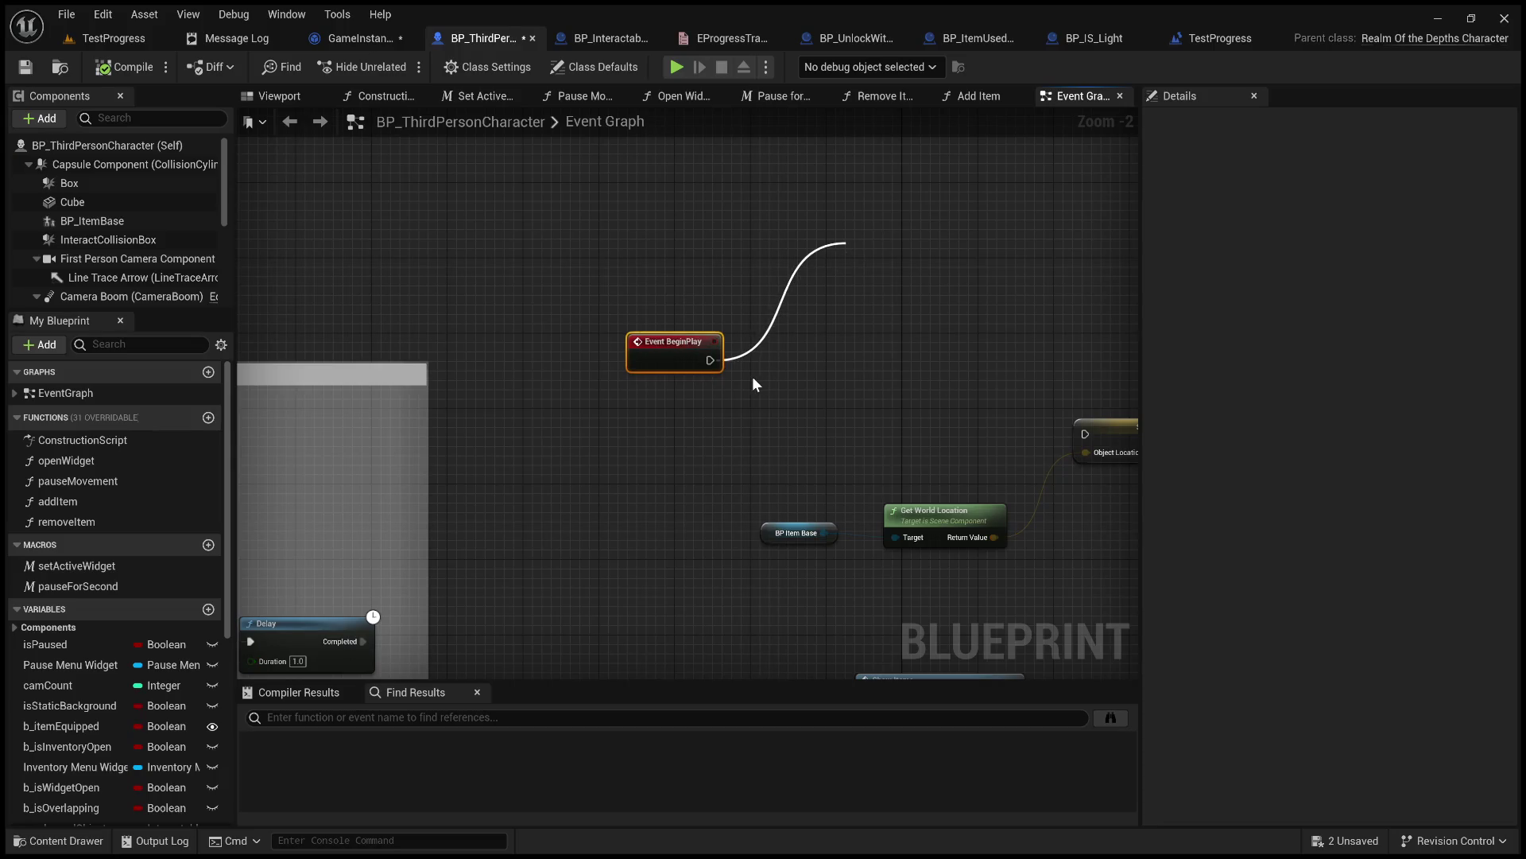
left_click(373, 41)
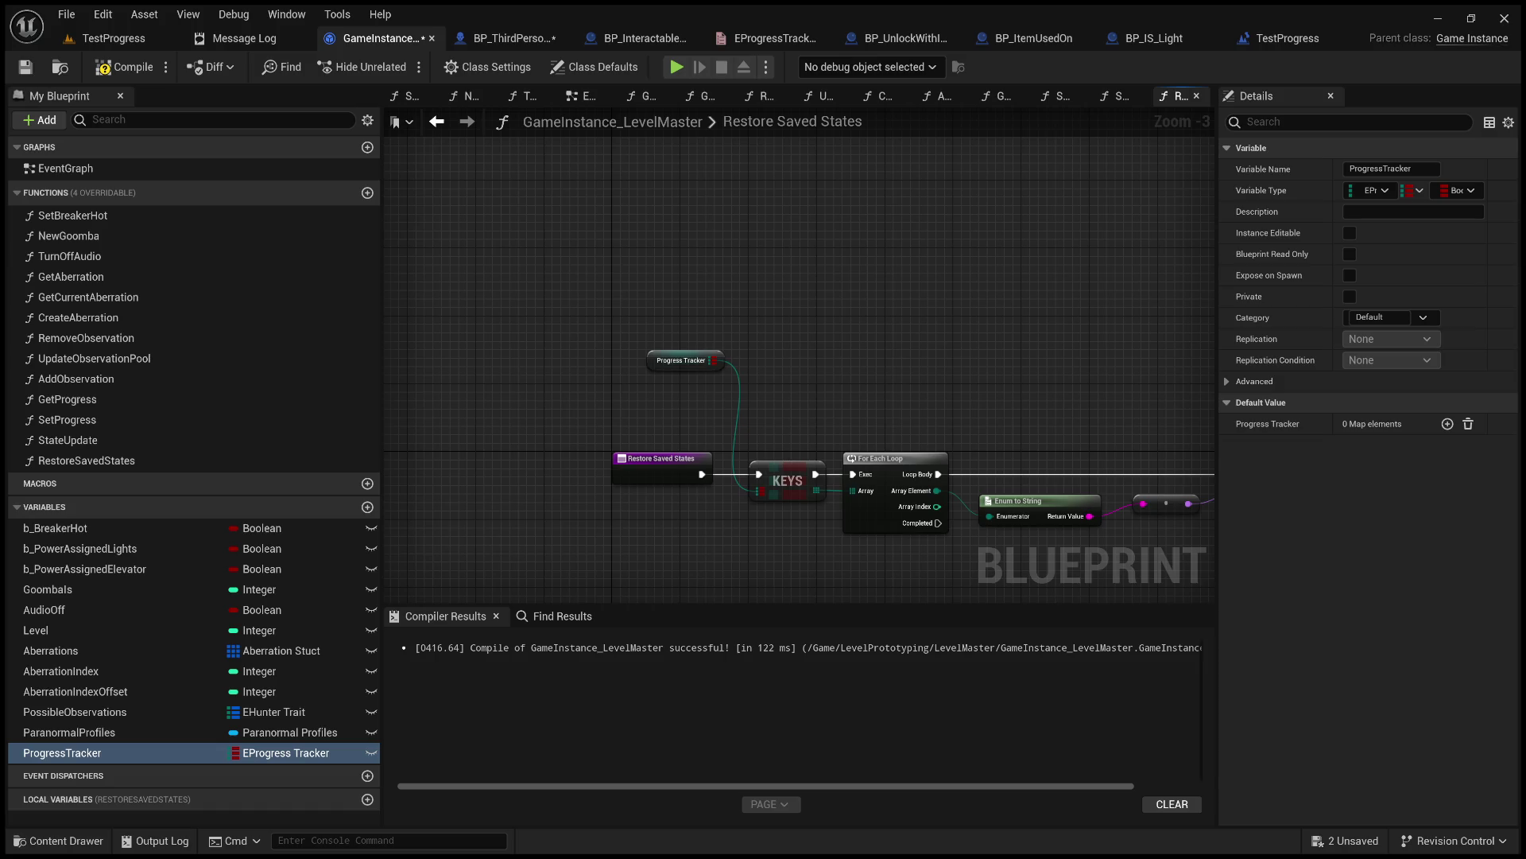
Open TestProgress's Level Blueprint Event Graph and pull a new wire from Event Tick's exec output.
left_click_drag(532, 300, 479, 114)
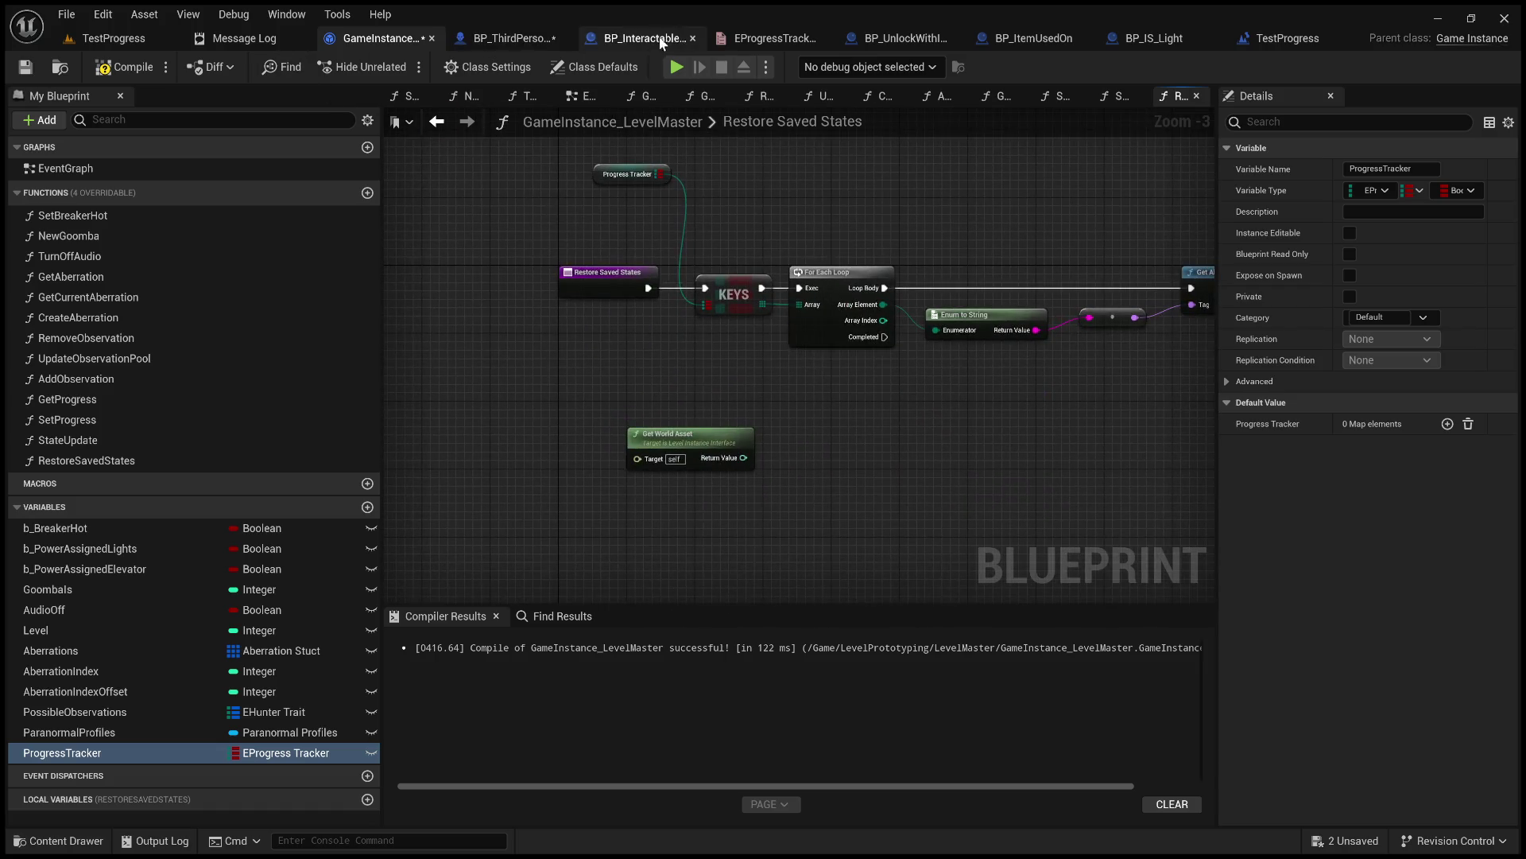
left_click(1285, 39)
mouse_move(487, 382)
left_mouse_down()
mouse_move(1044, 383)
mouse_move(698, 382)
left_mouse_up()
left_click_drag(573, 371, 722, 488)
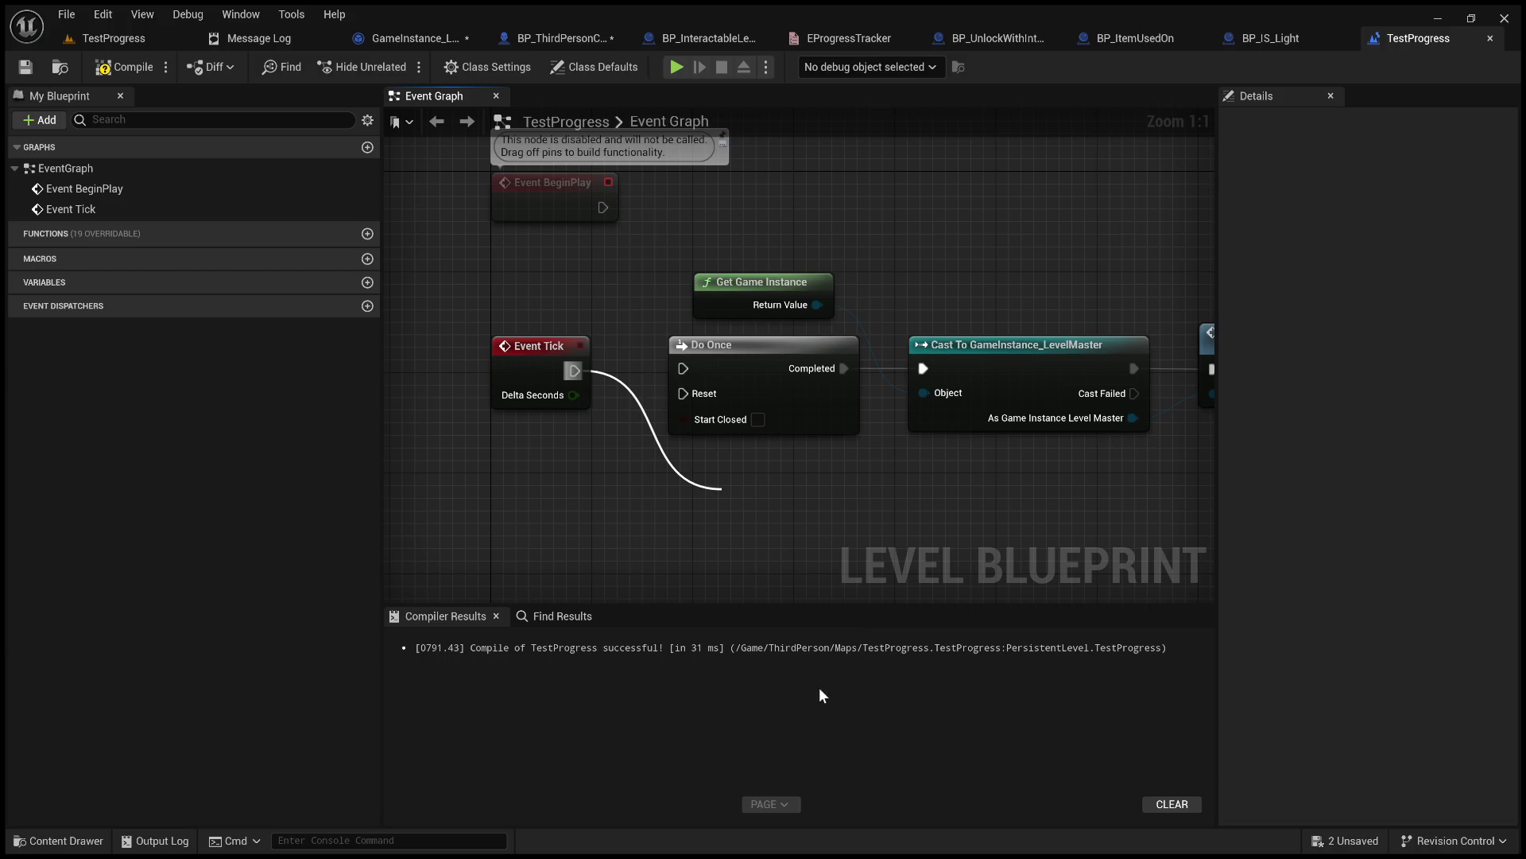
Replace Do Once after Event Tick with a MultiGate whose Out 1 feeds the cast.
left_click(795, 714)
left_click_drag(669, 498, 531, 378)
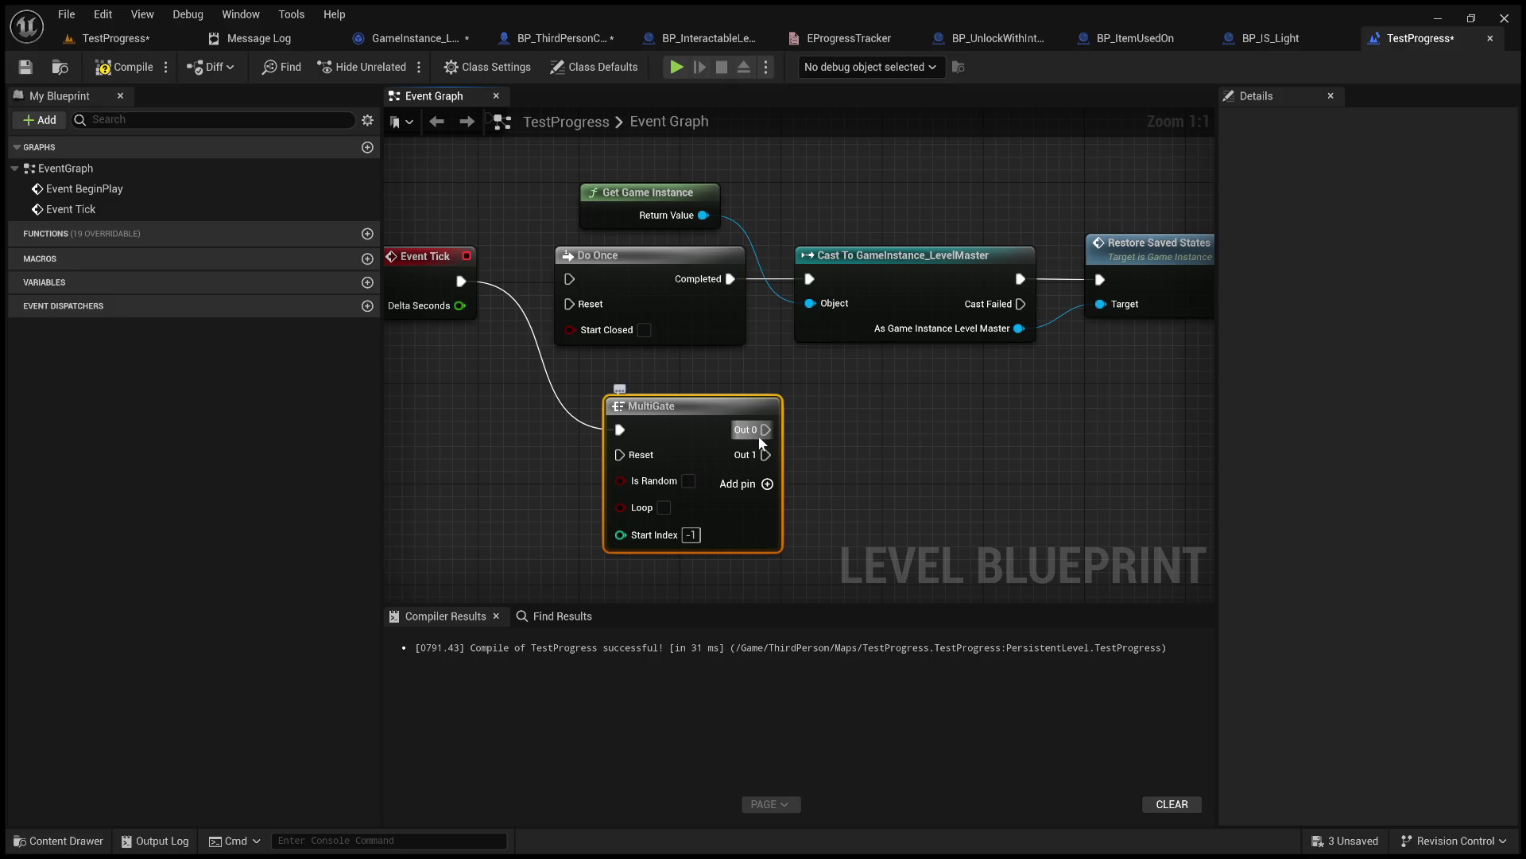
mouse_move(765, 455)
left_mouse_down()
mouse_move(807, 418)
mouse_move(810, 279)
left_mouse_up()
left_click(670, 254)
key("Delete")
left_click_drag(676, 417, 624, 265)
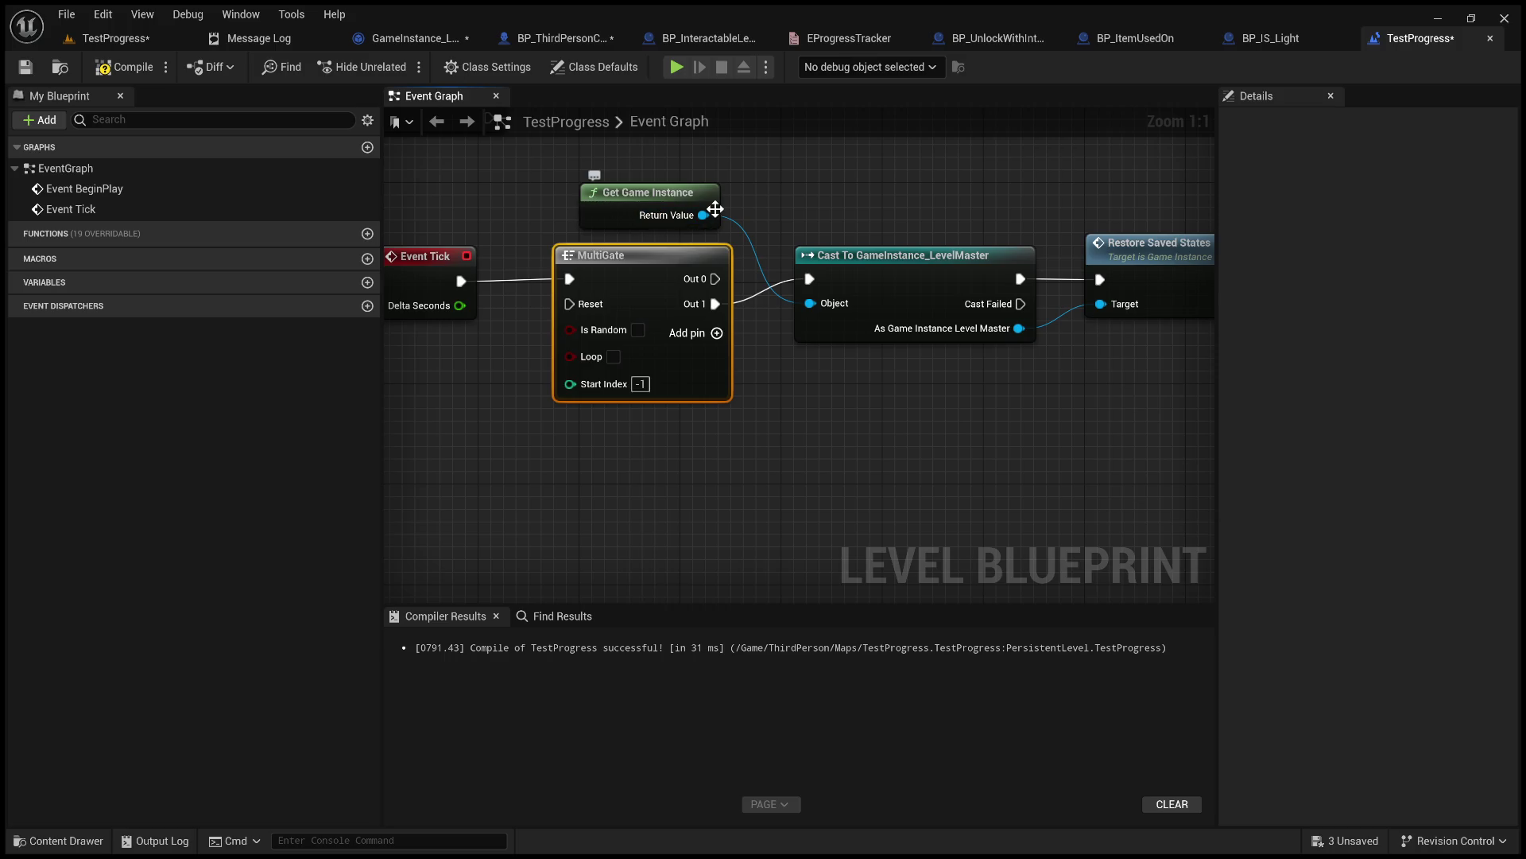
Compile, nudge the MultiGate into position, recompile and save the TestProgress level blueprint.
left_click(116, 69)
left_click_drag(469, 481, 661, 537)
mouse_move(833, 521)
left_mouse_down()
mouse_move(1000, 511)
mouse_move(975, 509)
left_mouse_up()
left_click_drag(725, 283, 716, 283)
left_click(930, 467)
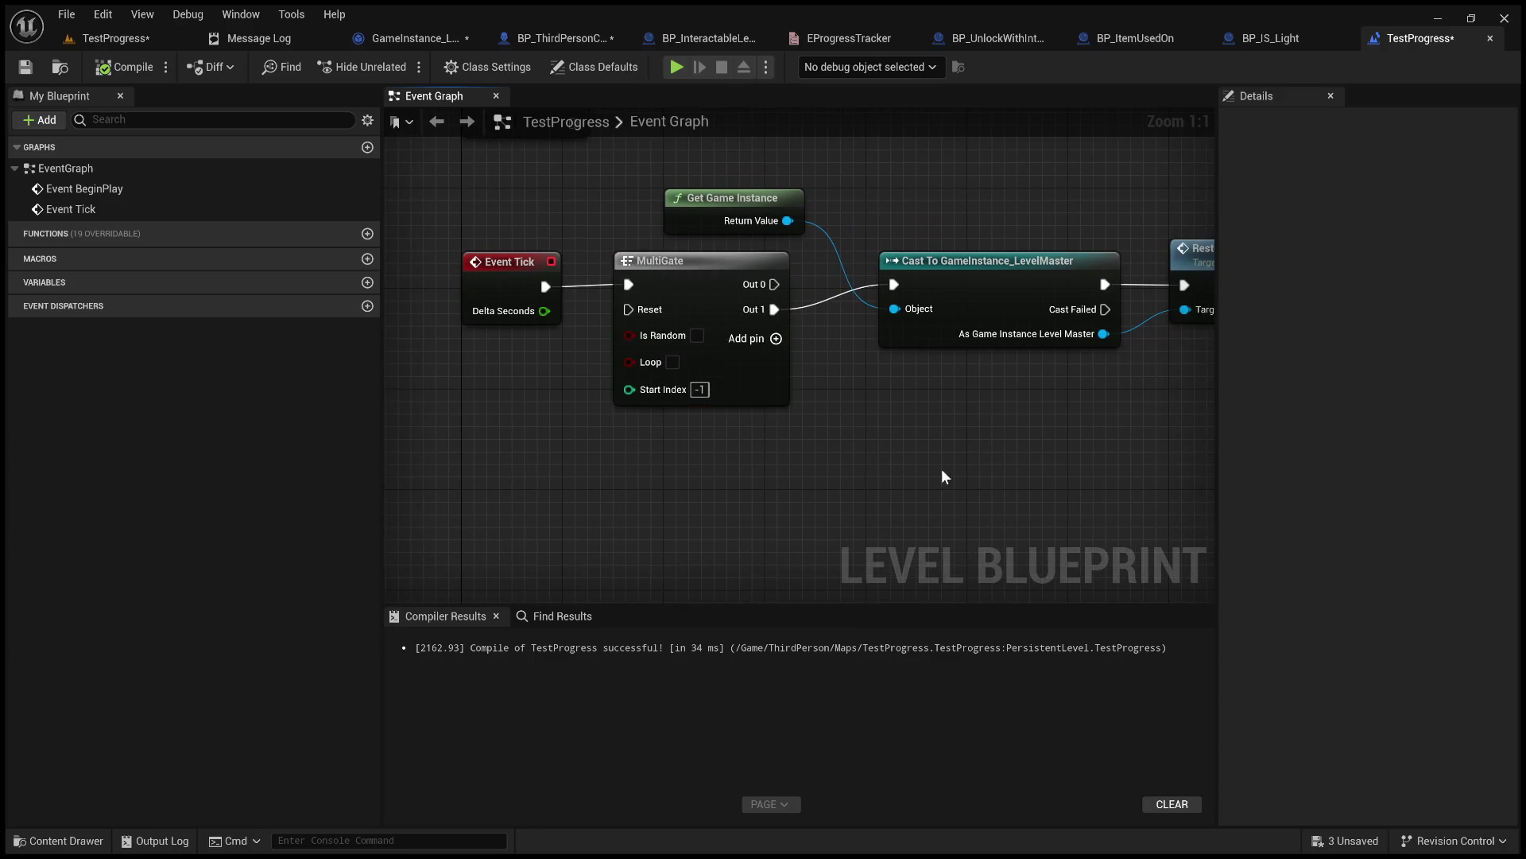
left_click_drag(930, 468, 737, 471)
left_click(100, 71)
left_click(26, 67)
left_click_drag(851, 527, 607, 493)
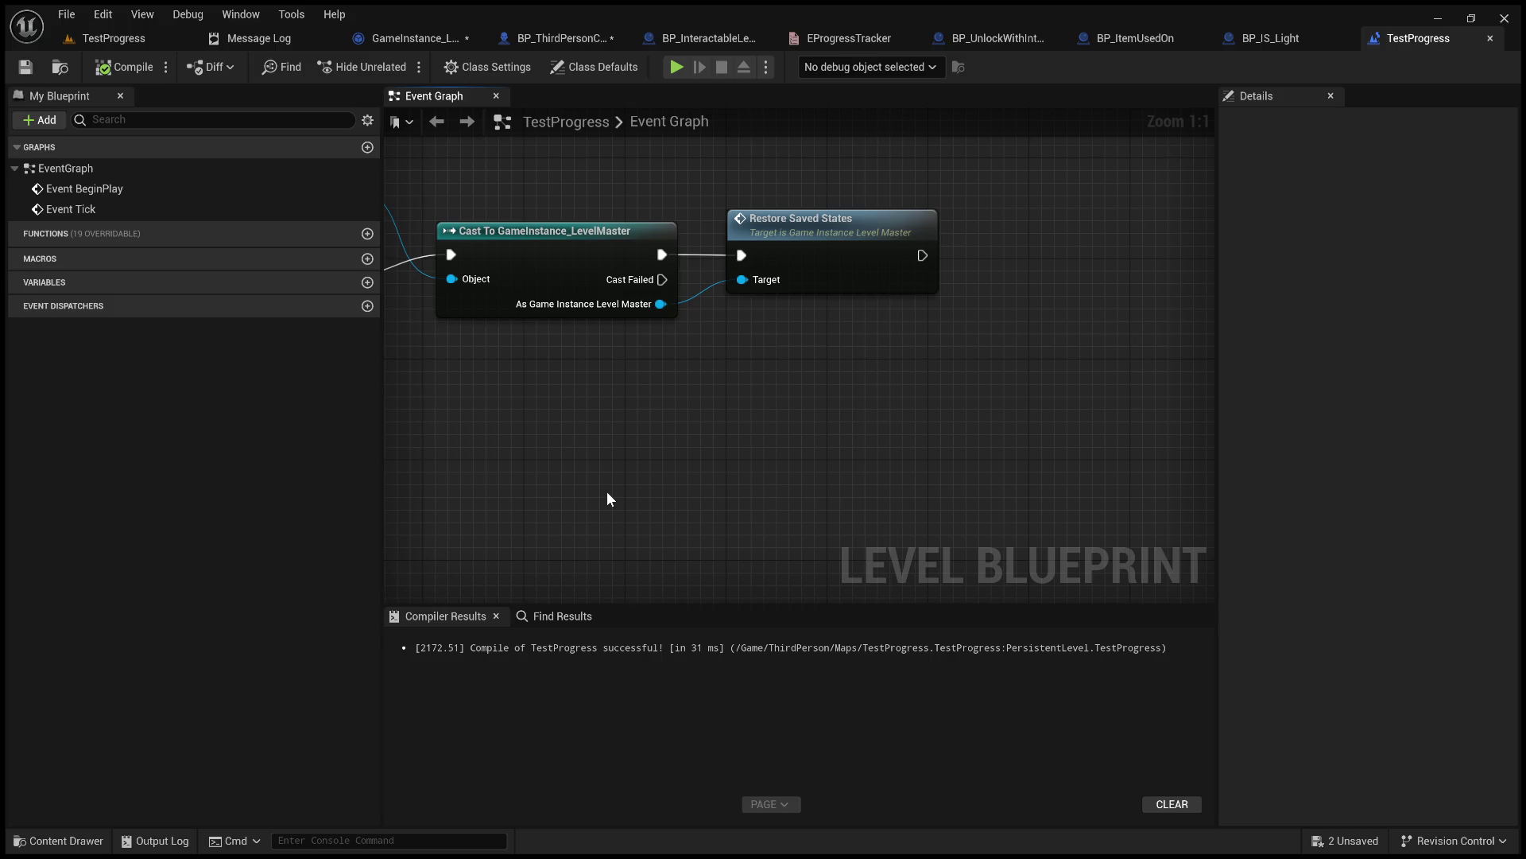
left_click_drag(641, 474, 626, 571)
mouse_move(699, 259)
left_mouse_down()
mouse_move(1043, 419)
mouse_move(934, 427)
left_mouse_up()
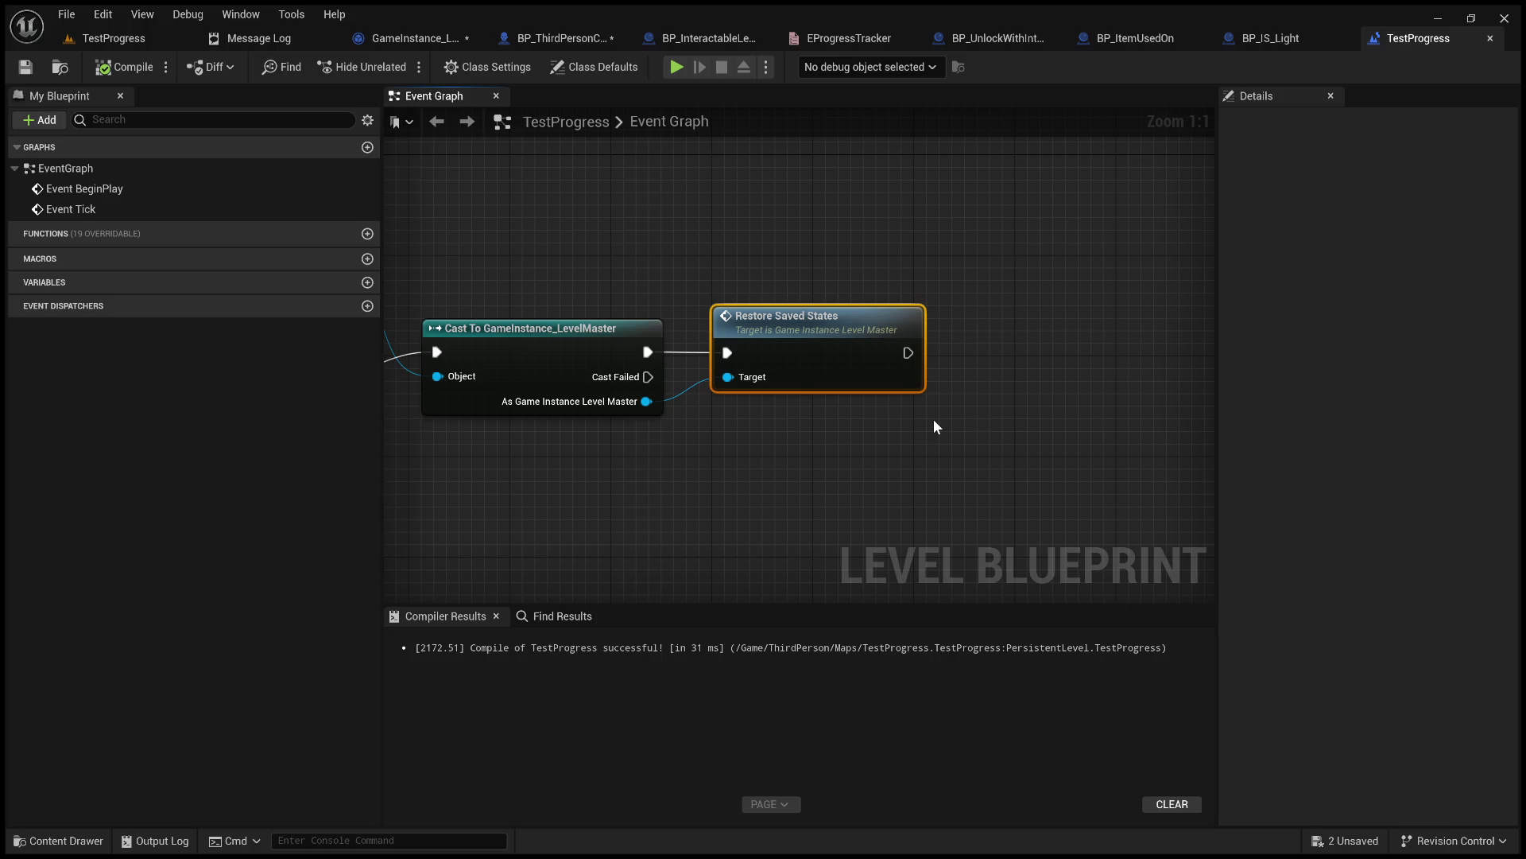
mouse_move(977, 440)
left_mouse_down()
mouse_move(808, 361)
mouse_move(704, 280)
left_mouse_up()
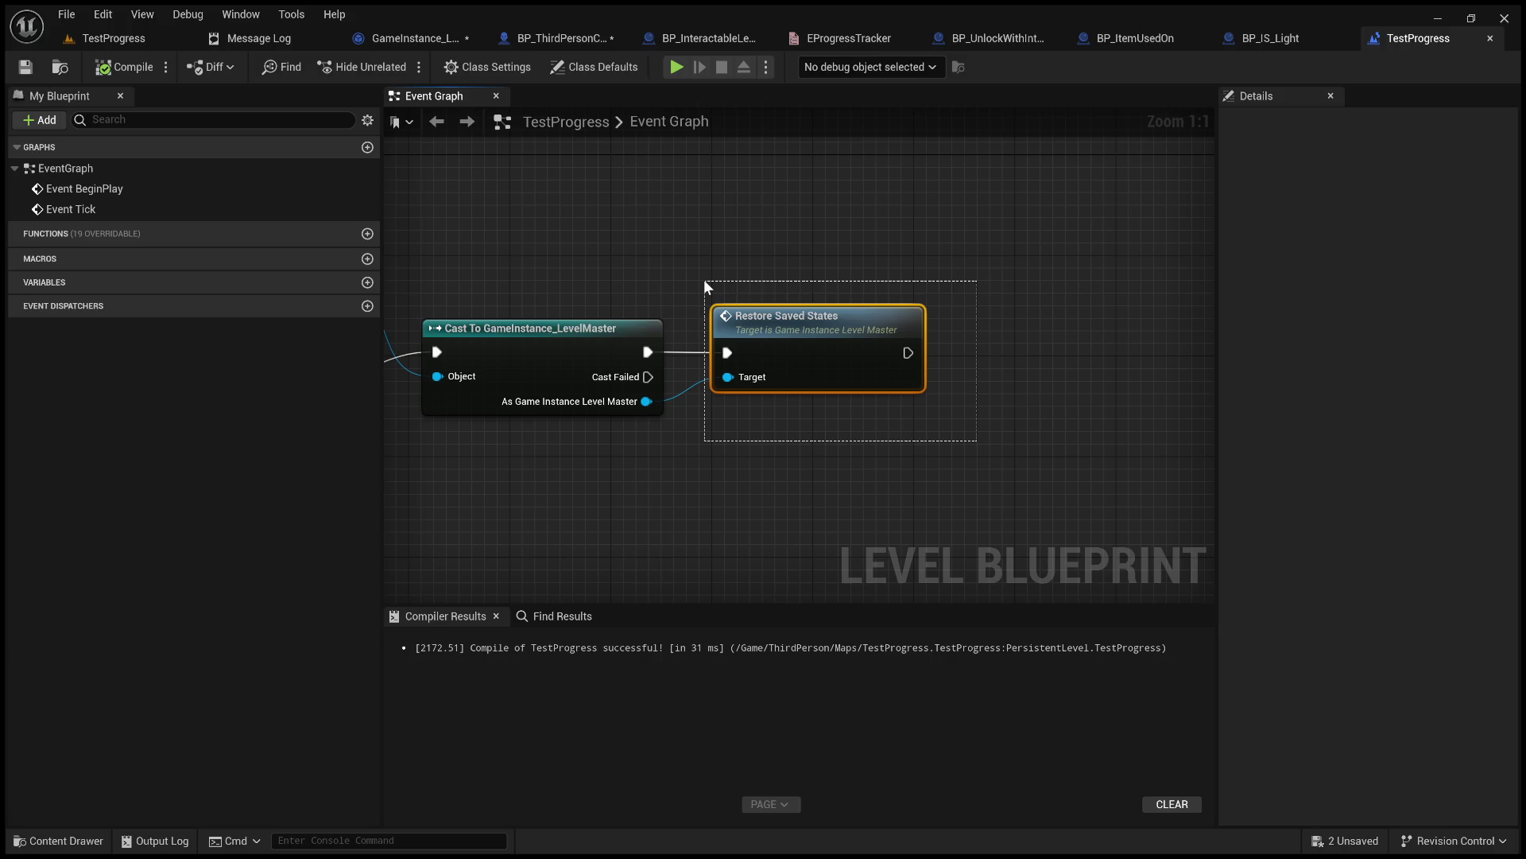
mouse_move(695, 265)
left_mouse_down()
mouse_move(947, 427)
mouse_move(940, 417)
mouse_move(934, 443)
left_mouse_up()
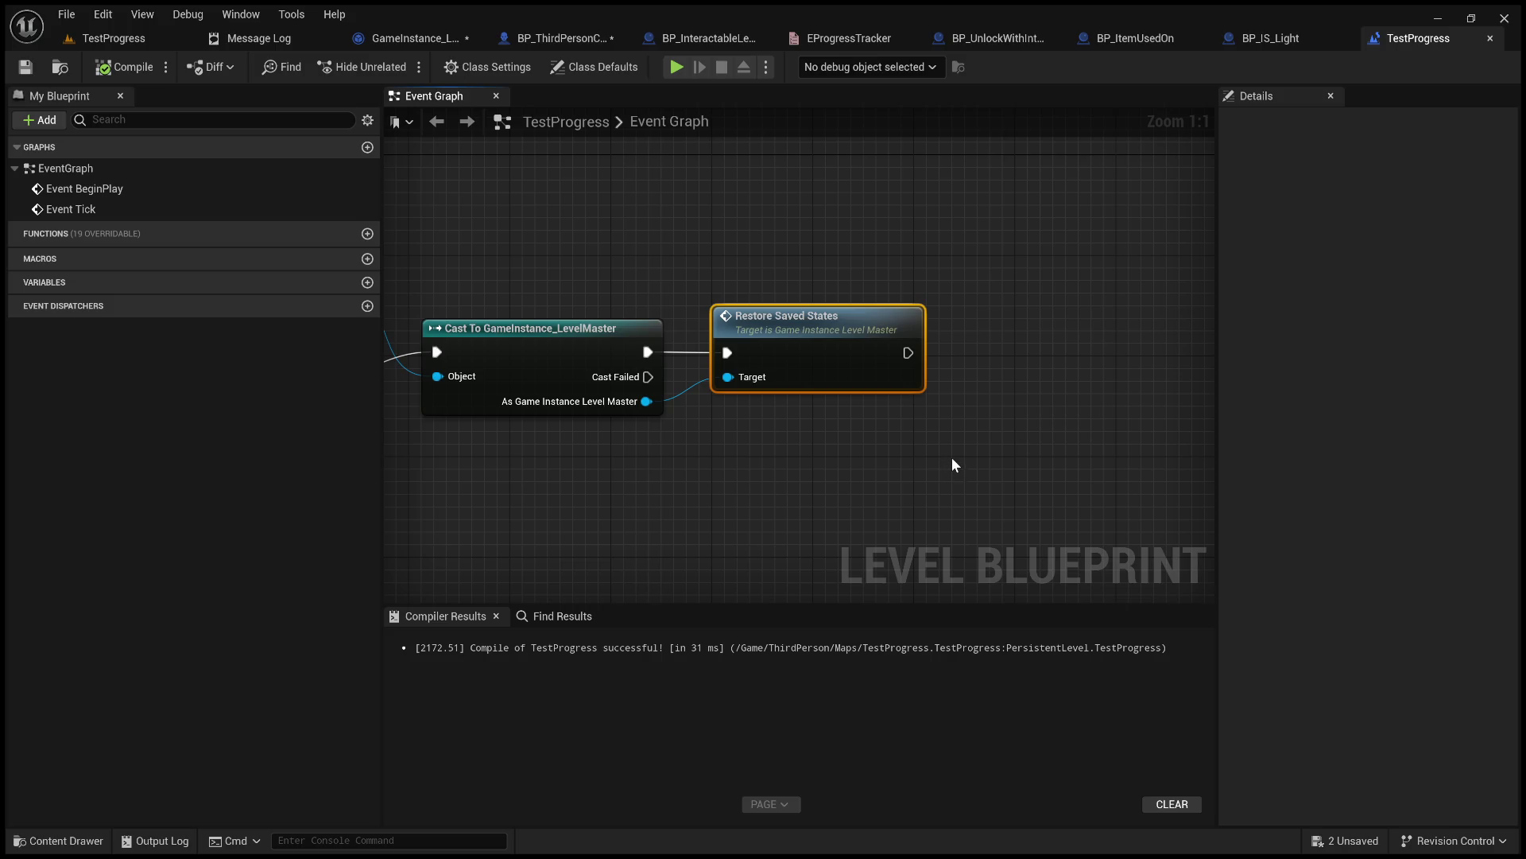
left_click_drag(879, 481, 1213, 416)
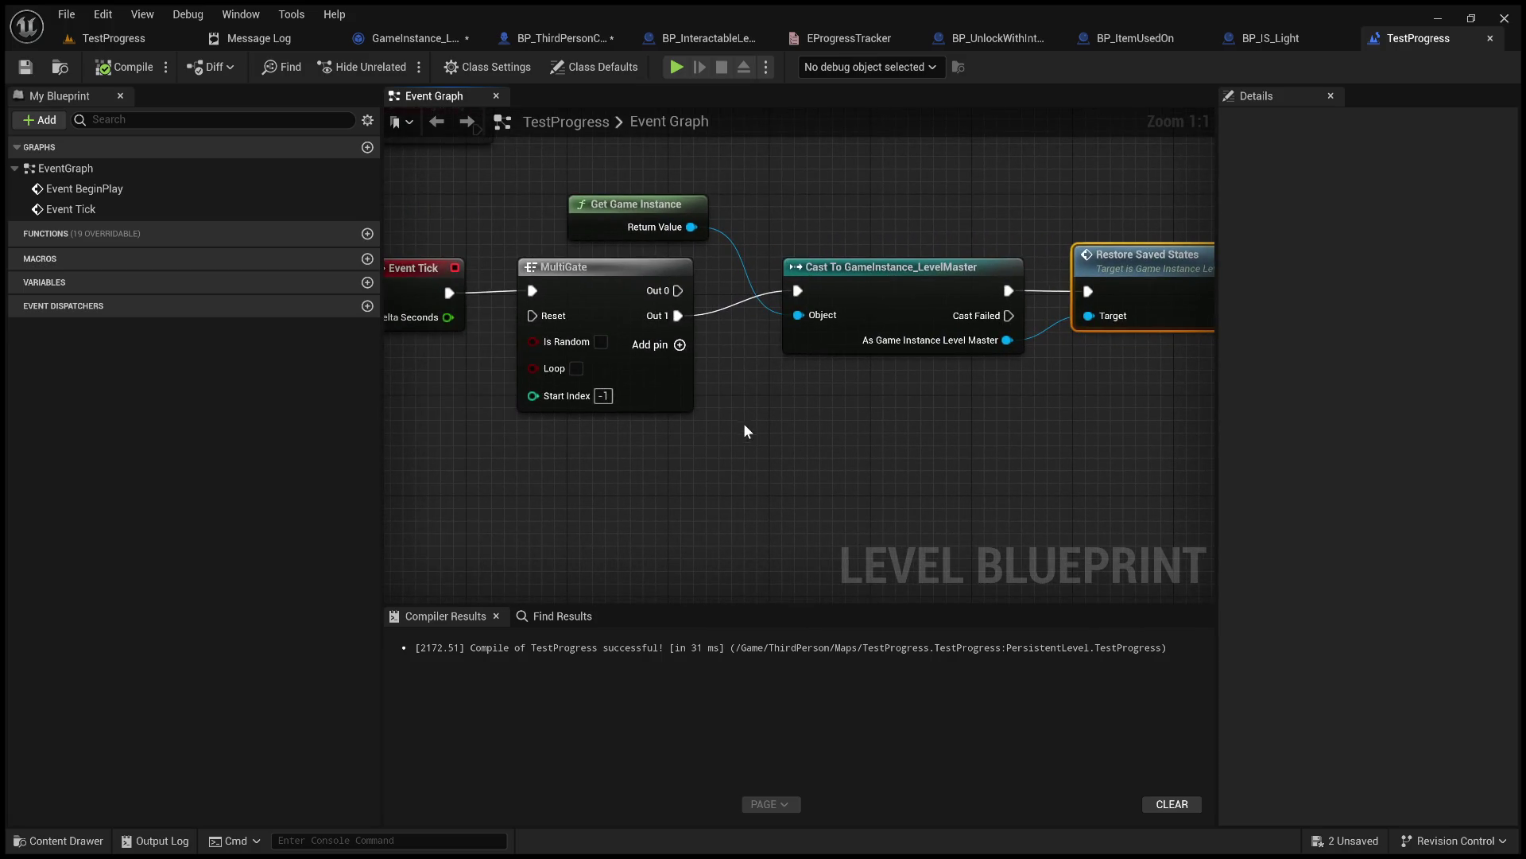
mouse_move(717, 415)
left_mouse_down()
mouse_move(757, 422)
mouse_move(641, 419)
mouse_move(915, 402)
mouse_move(825, 404)
left_mouse_up()
left_click_drag(812, 223, 765, 216)
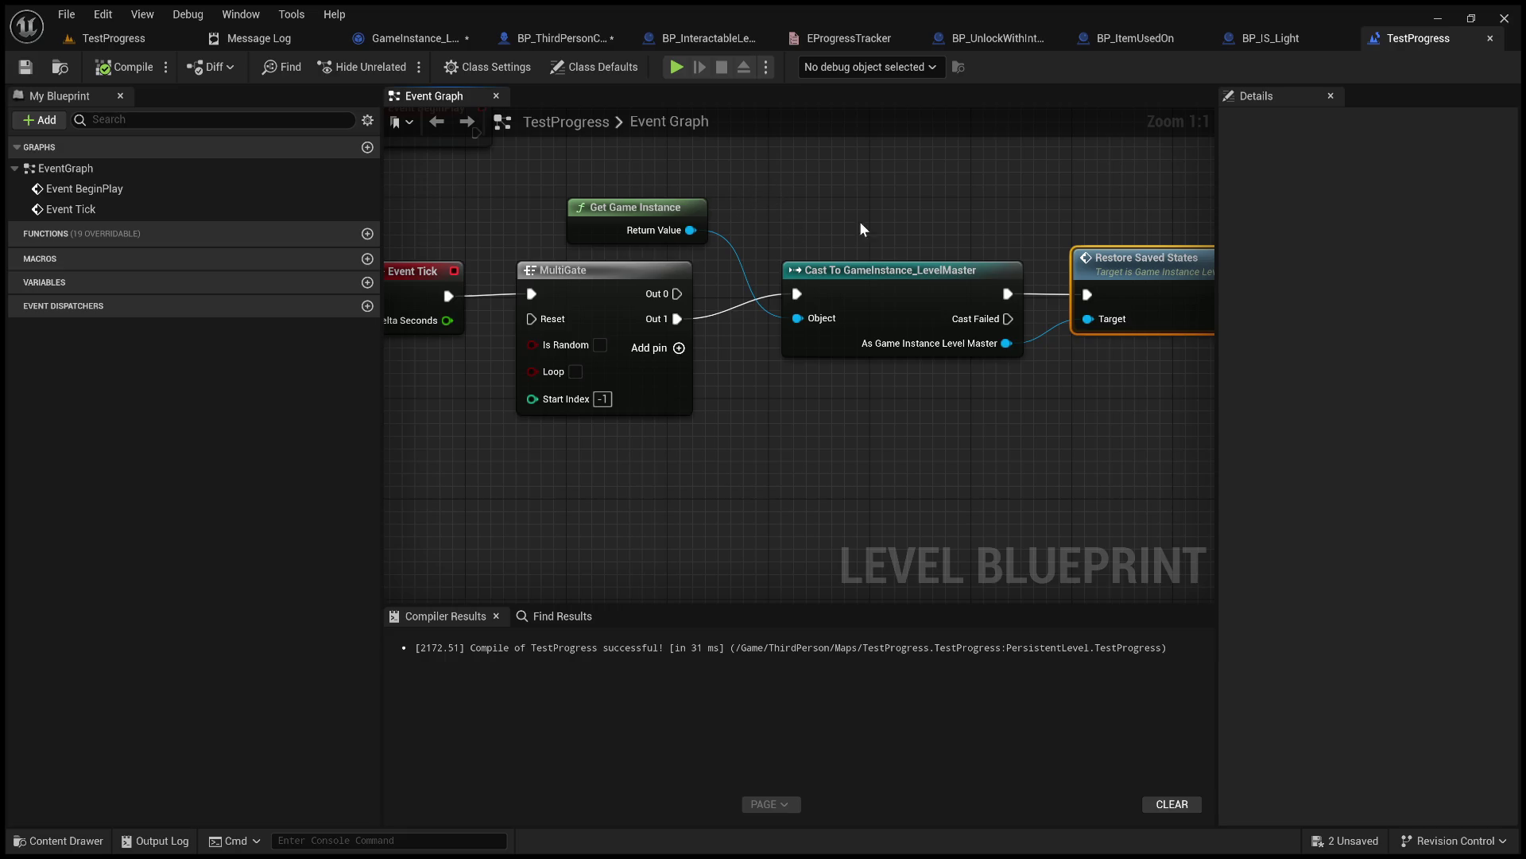
left_click_drag(856, 222, 777, 238)
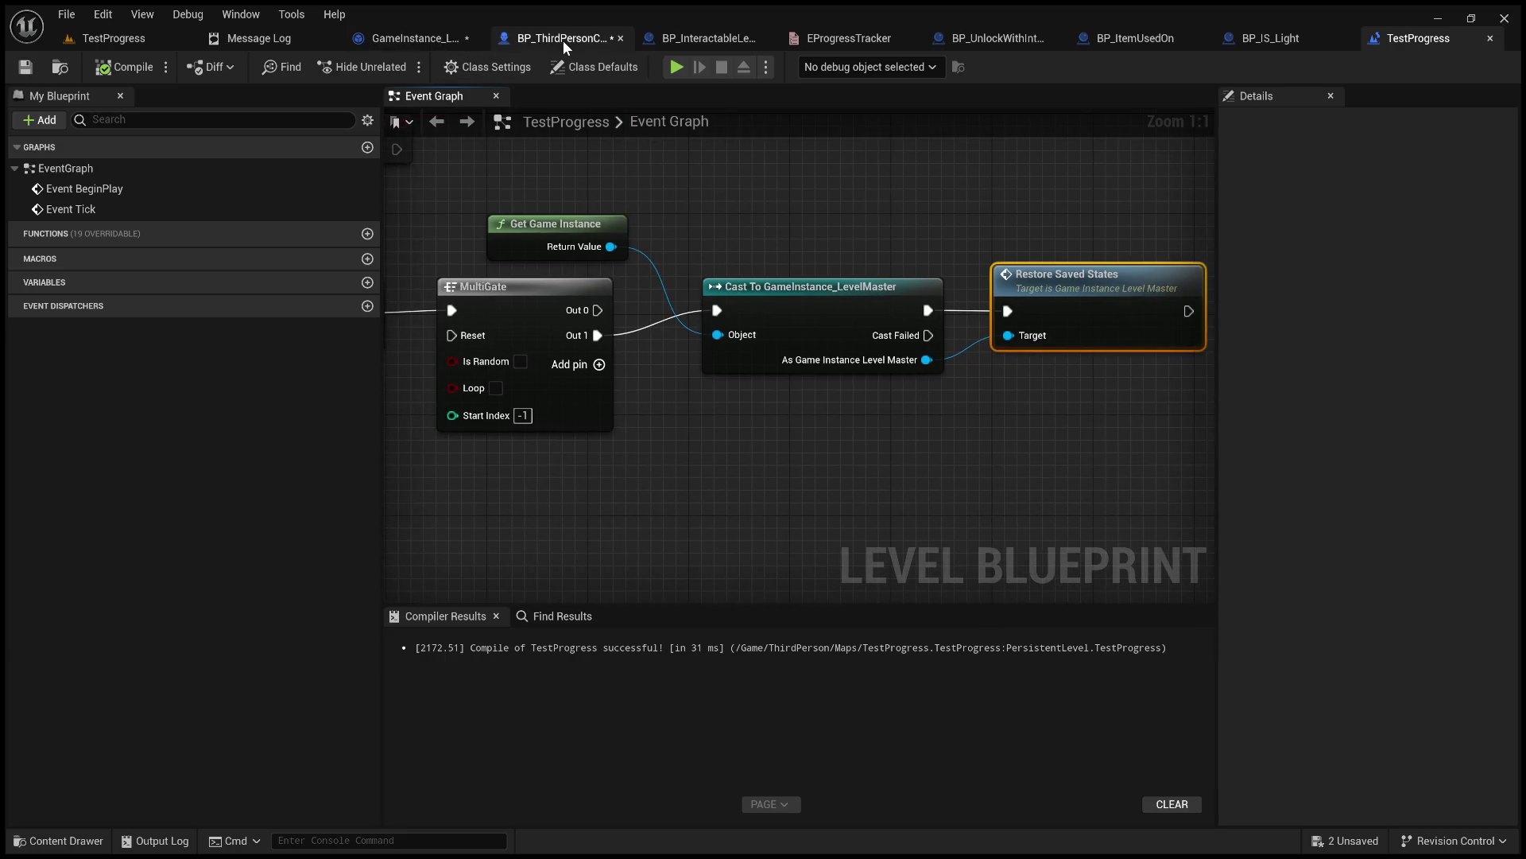
mouse_move(986, 246)
left_mouse_down()
mouse_move(964, 238)
mouse_move(978, 299)
left_mouse_up()
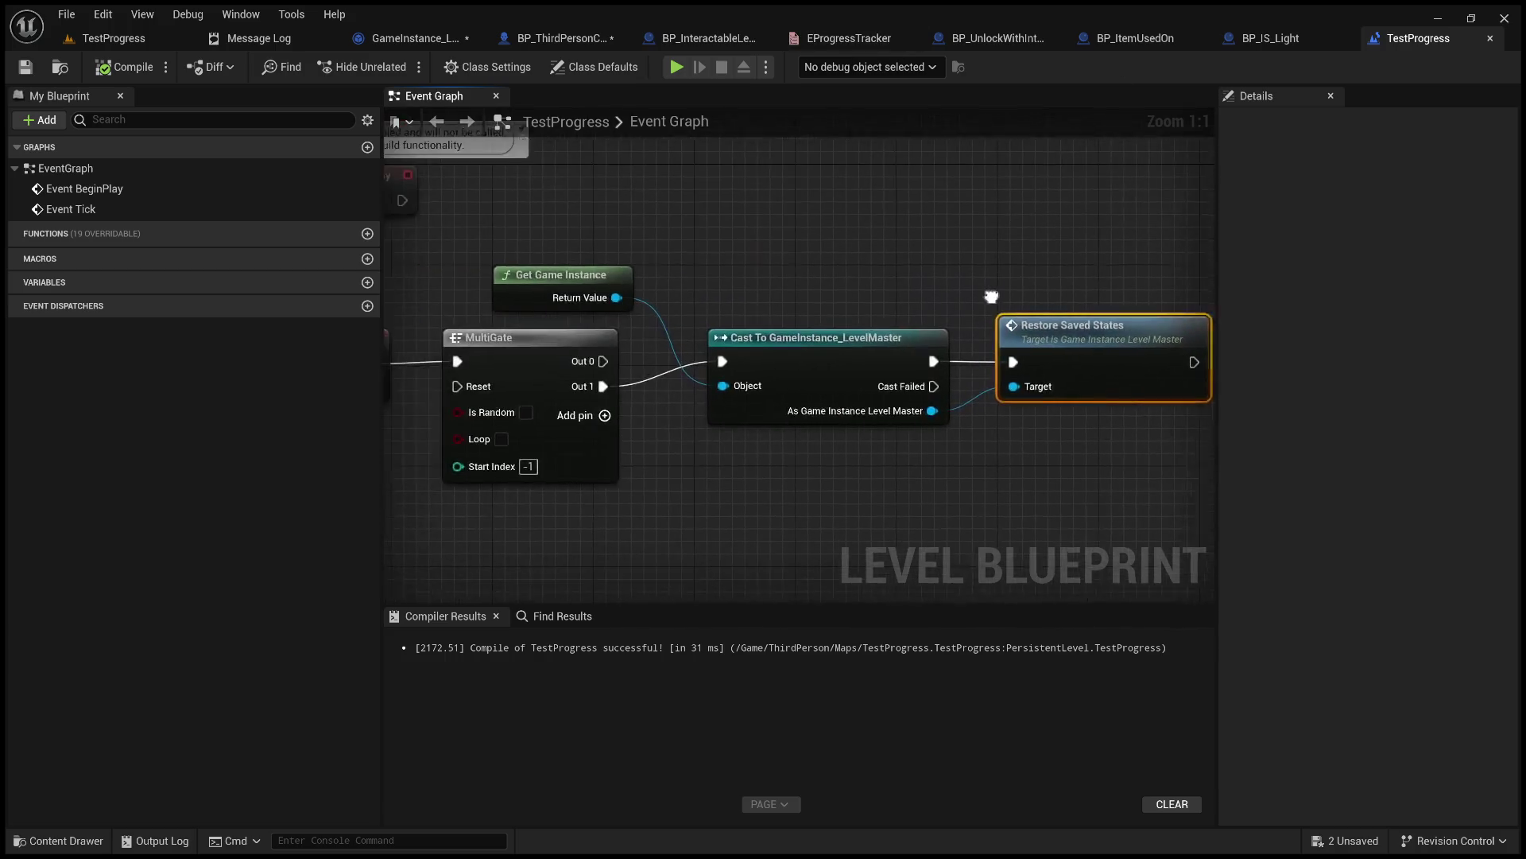
scroll(978, 299, "down", 4)
scroll(927, 279, "up", 3)
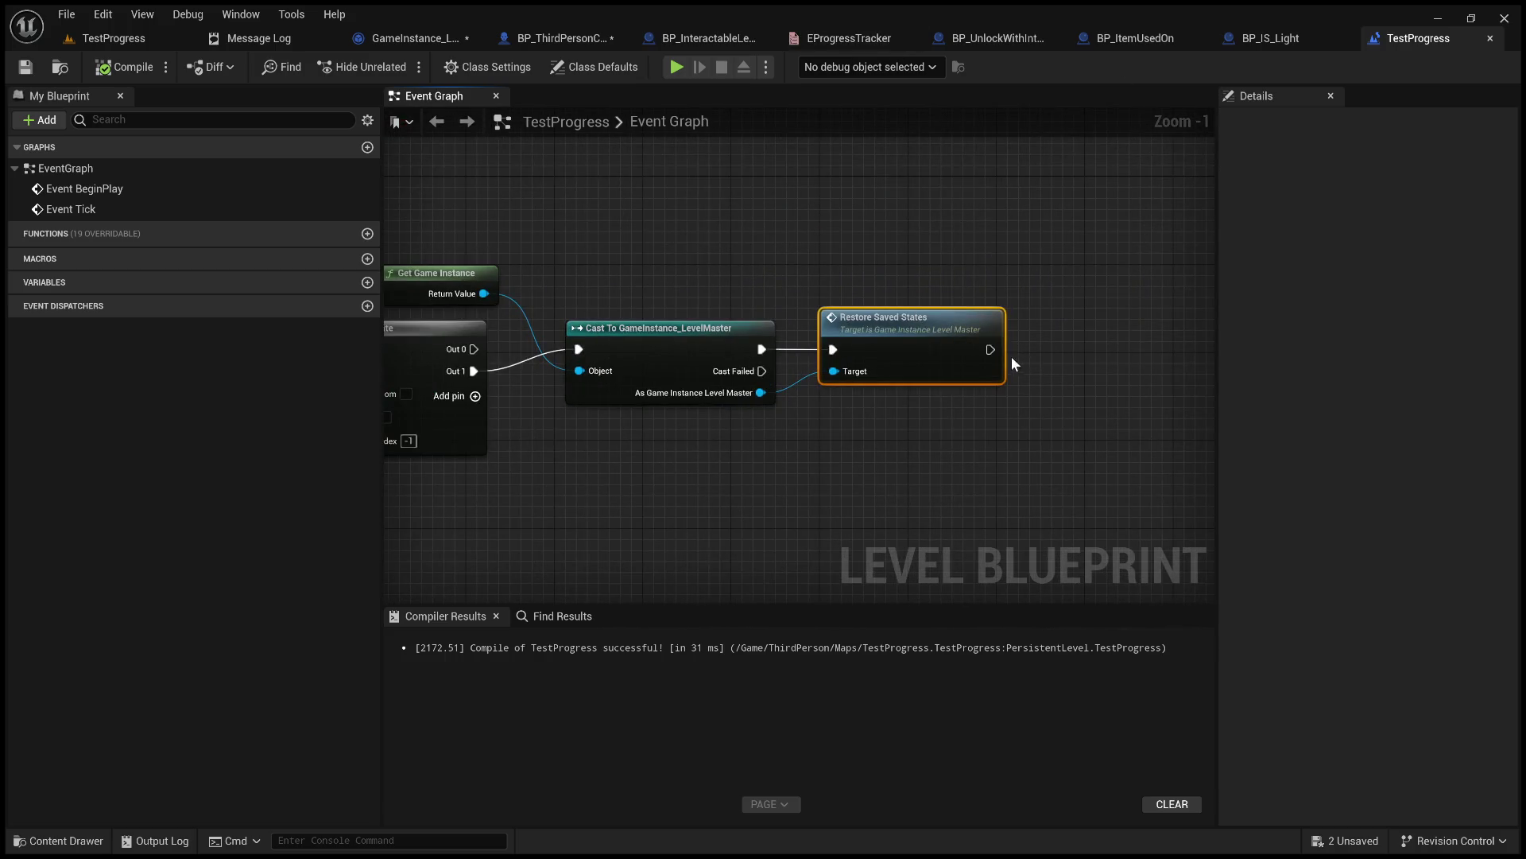
left_click_drag(990, 350, 1108, 332)
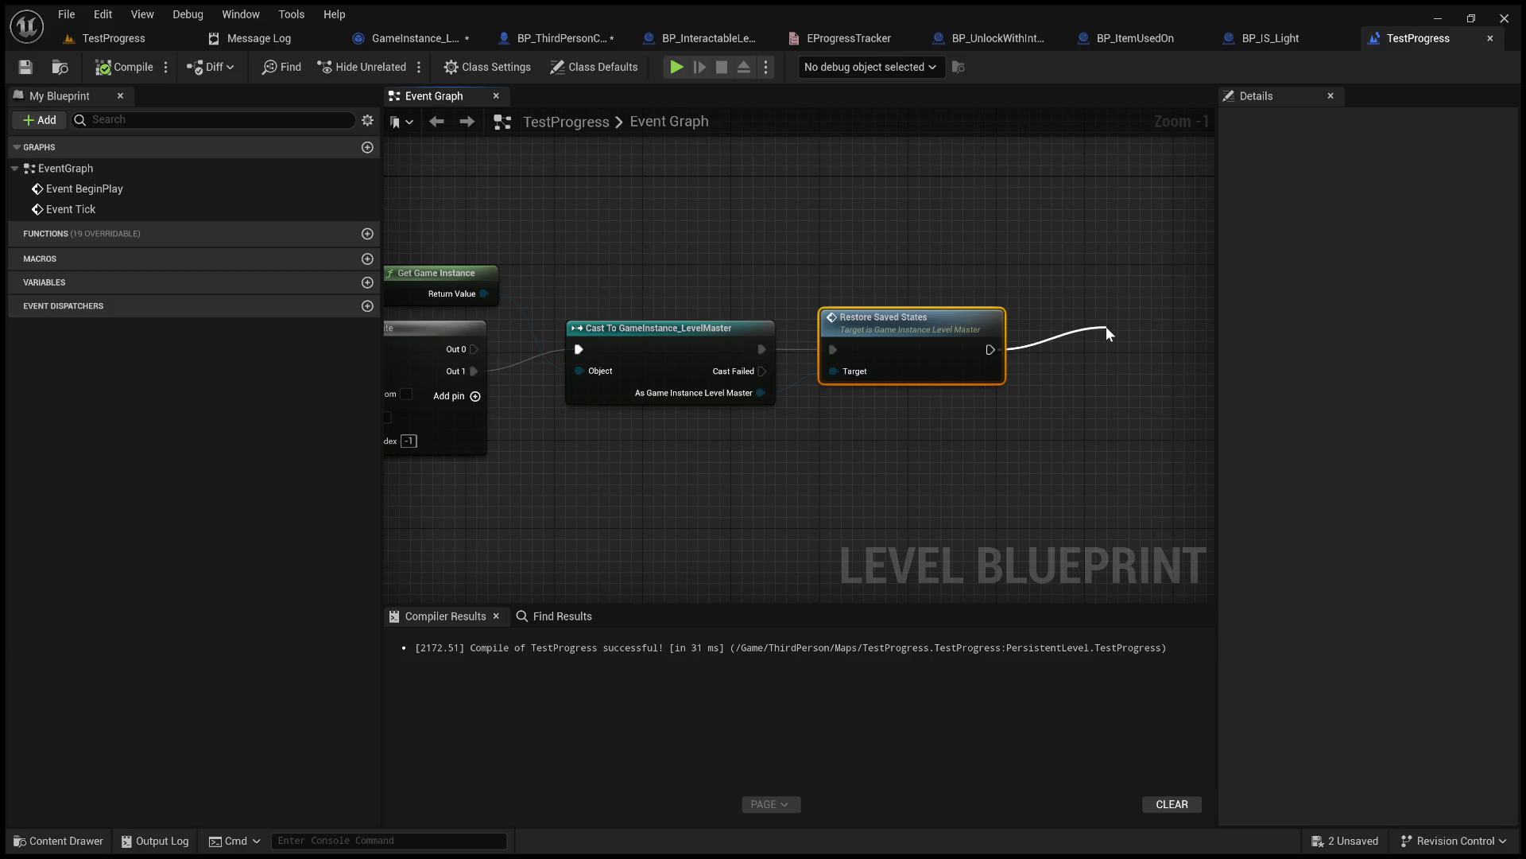
Add a Print String of Hello after Restore Saved States, then compile and save.
left_click(1176, 518)
left_click(124, 67)
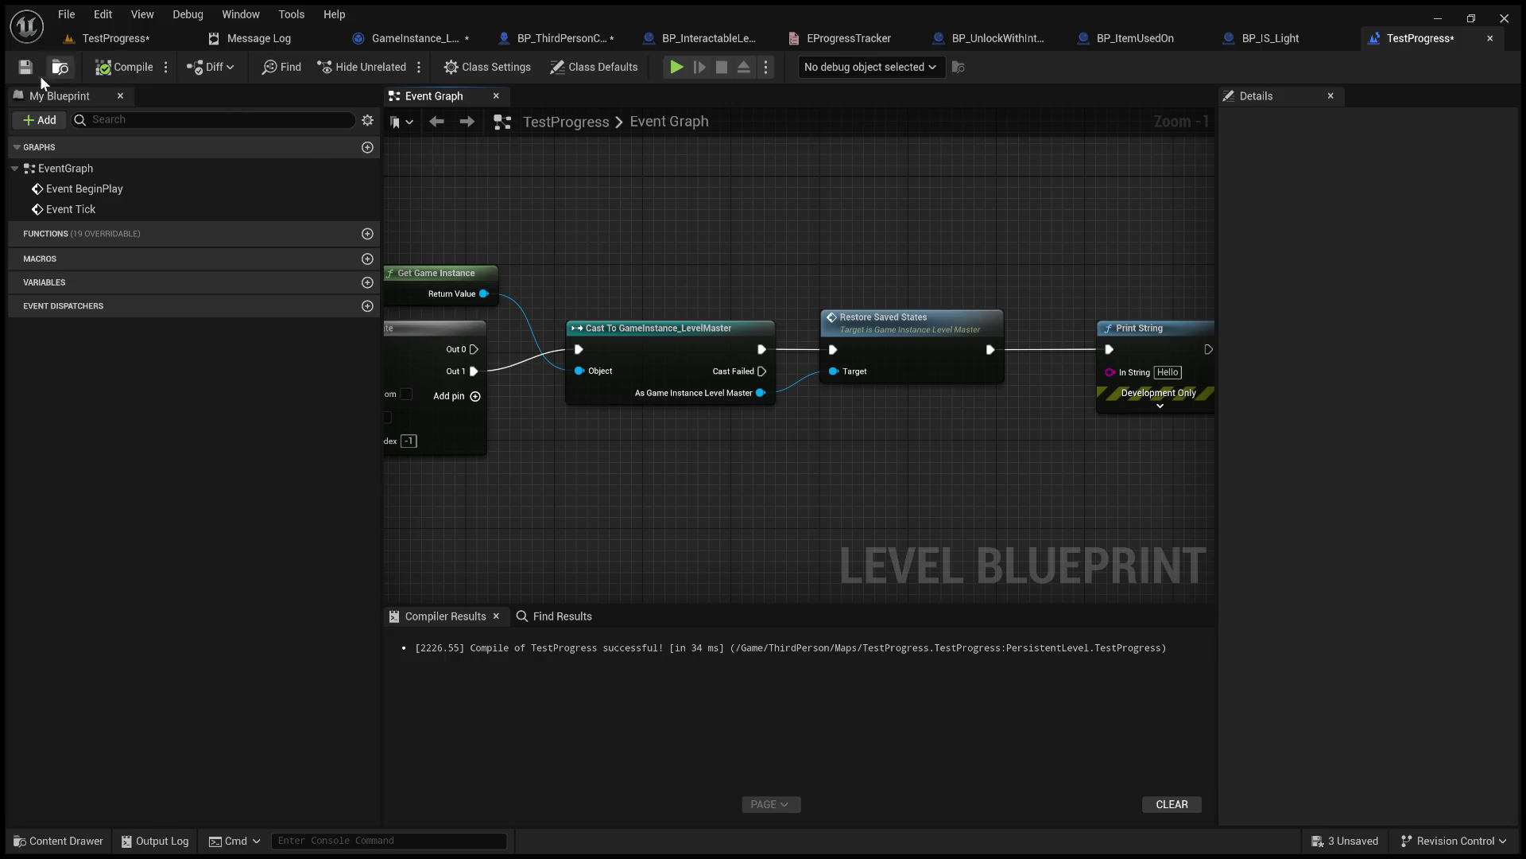
left_click(25, 67)
Test-play the level, stop it, and return to GameInstance_LevelMaster's Restore Saved States graph.
left_click(159, 39)
left_click(395, 66)
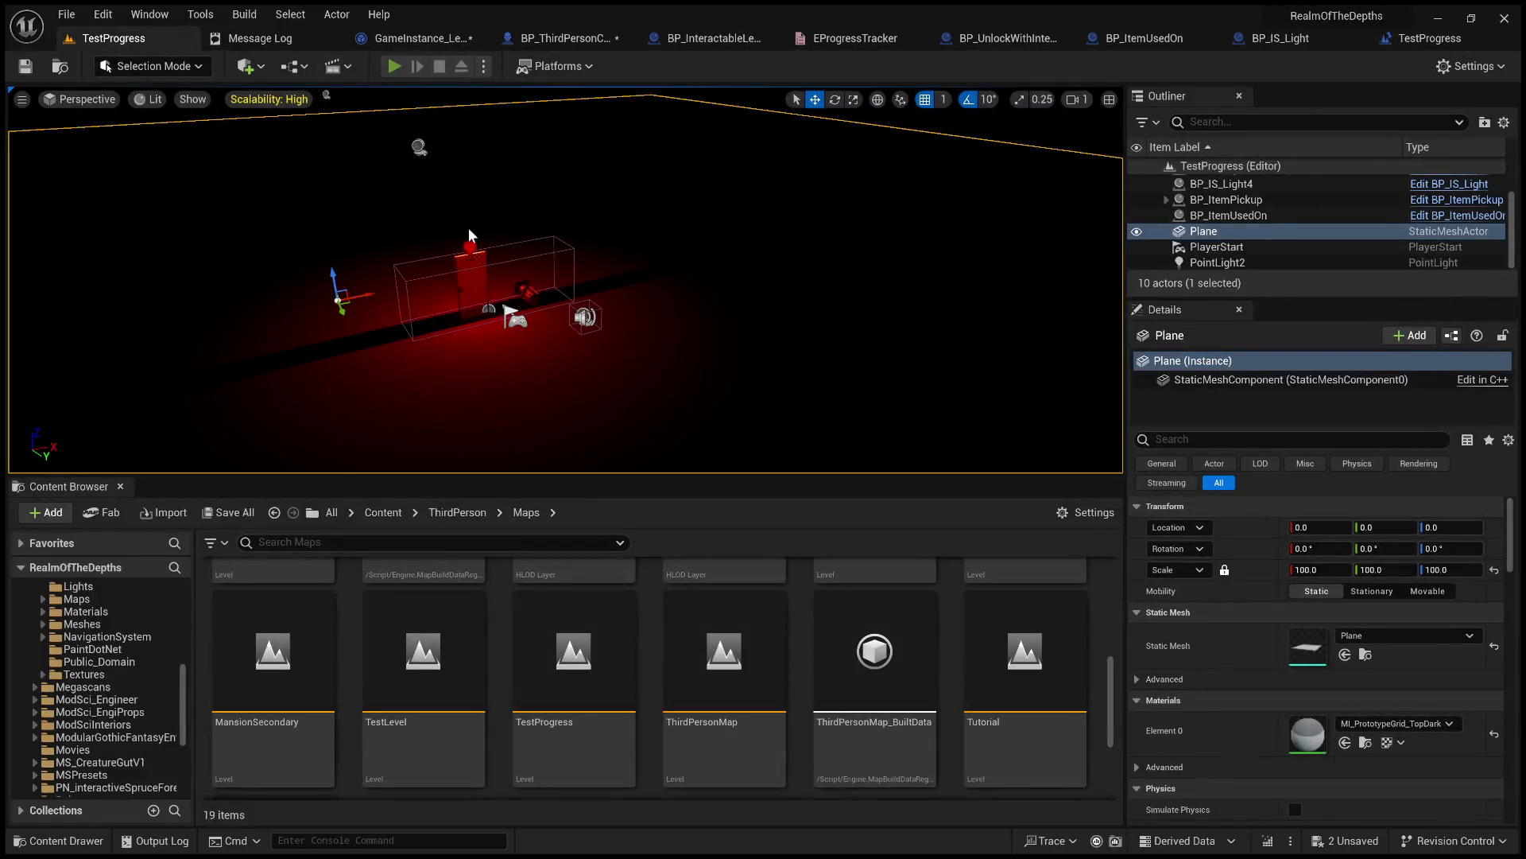
key("Escape")
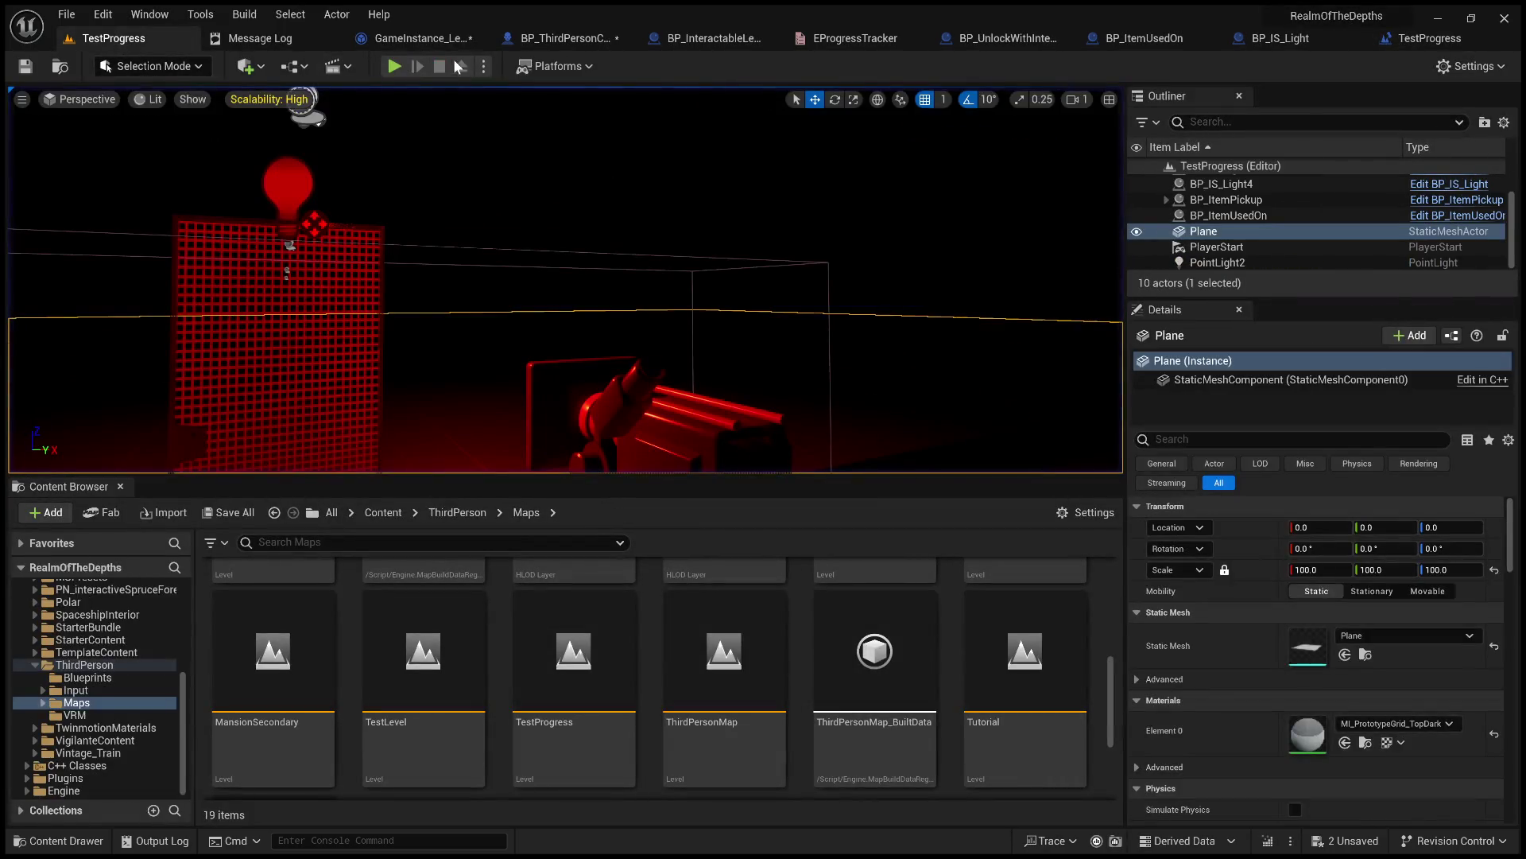
left_click(409, 40)
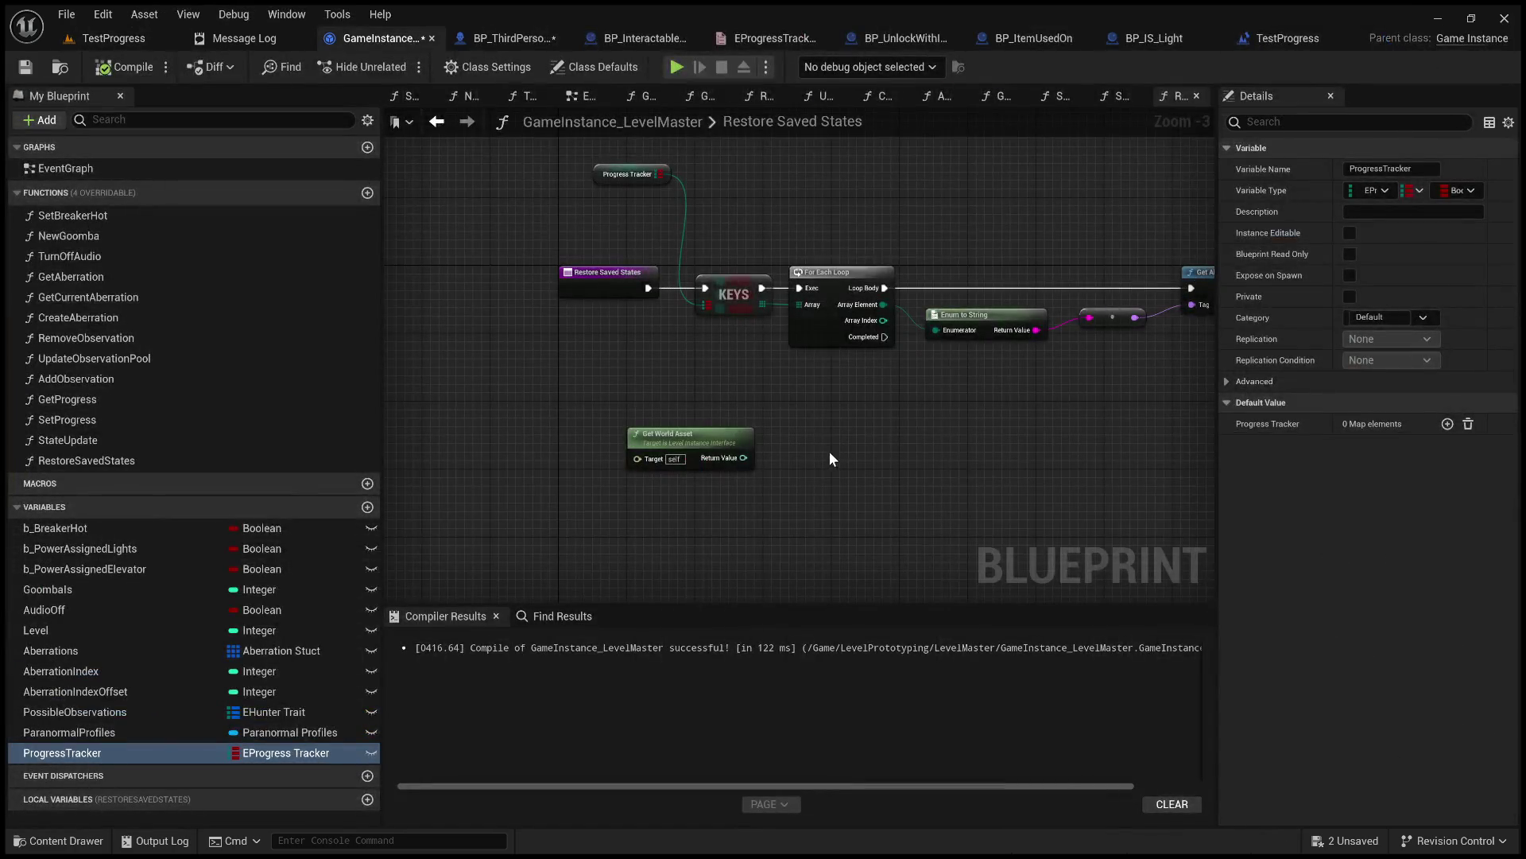
scroll(716, 366, "up", 3)
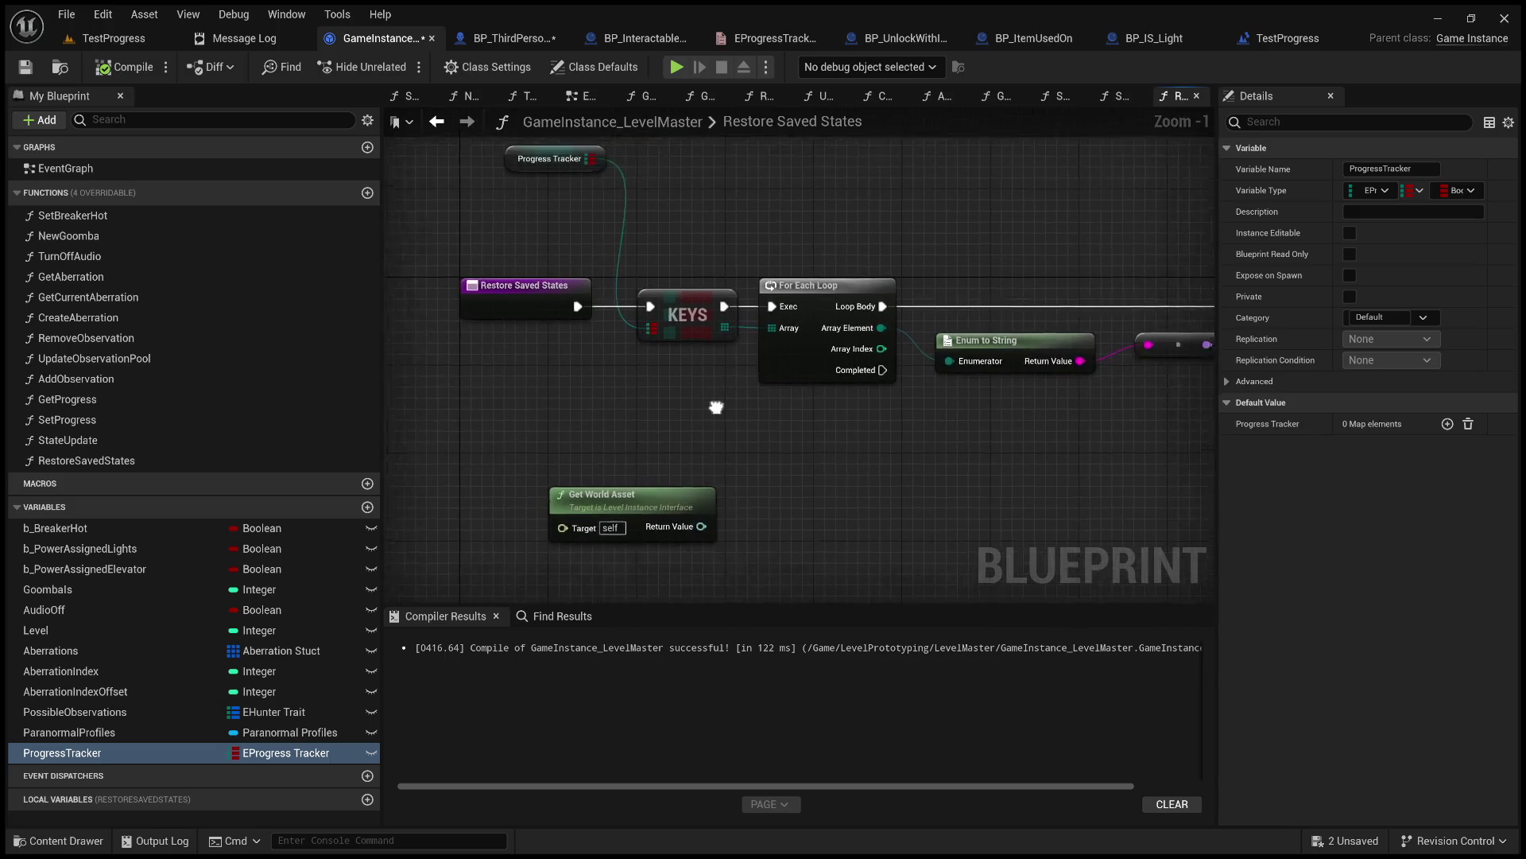
Pan along the Get All Actors with Tag, For Each Loop and cast chain to Actor State Update.
left_click_drag(811, 445, 641, 426)
mouse_move(879, 446)
left_mouse_down()
mouse_move(614, 413)
mouse_move(569, 429)
left_mouse_up()
left_click_drag(874, 395, 554, 429)
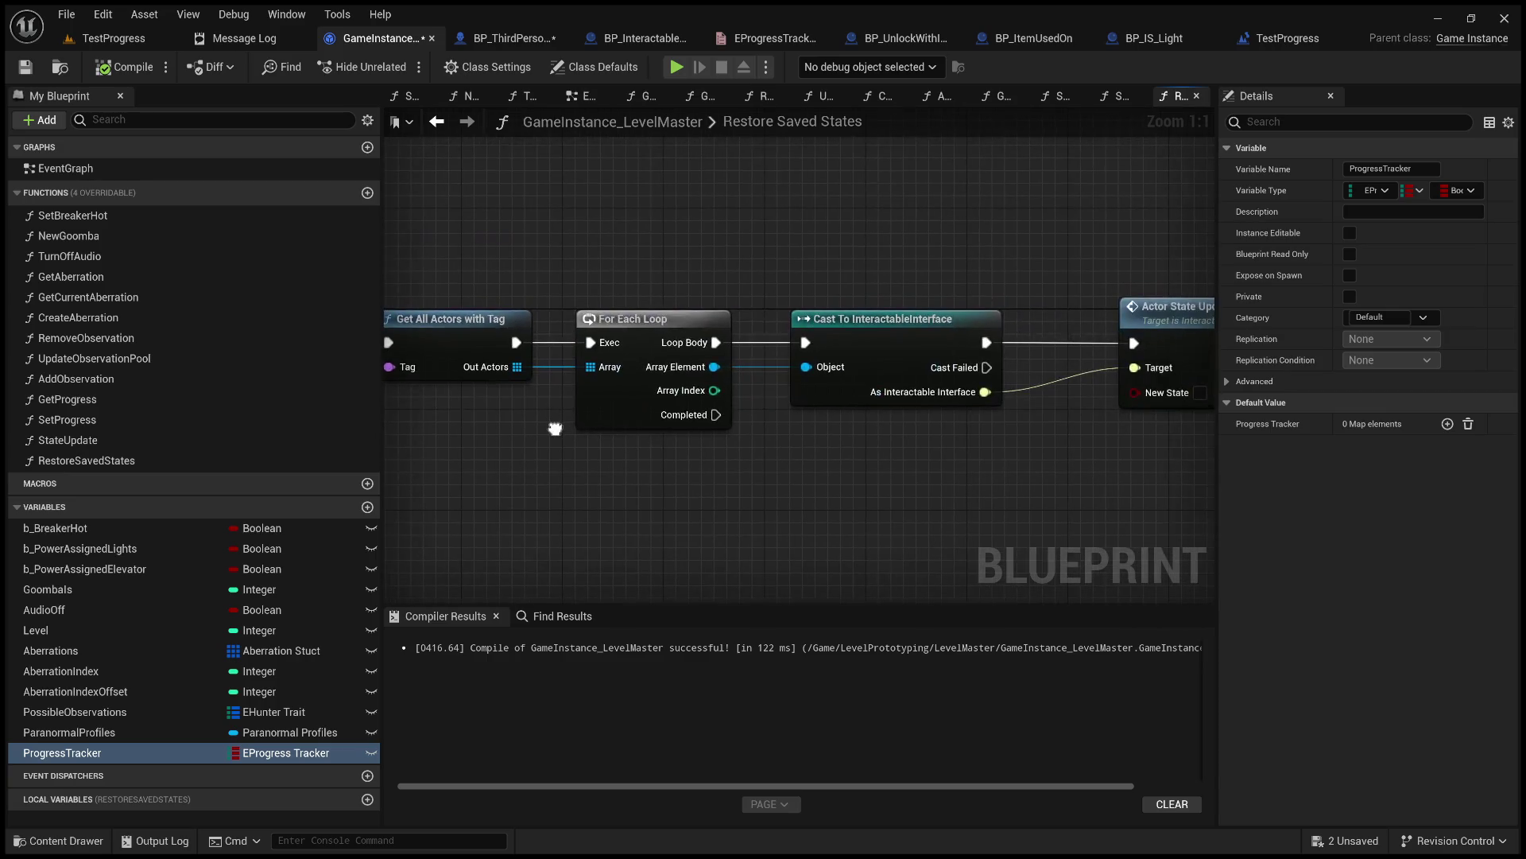
mouse_move(892, 474)
left_mouse_down()
mouse_move(666, 447)
mouse_move(809, 465)
left_mouse_up()
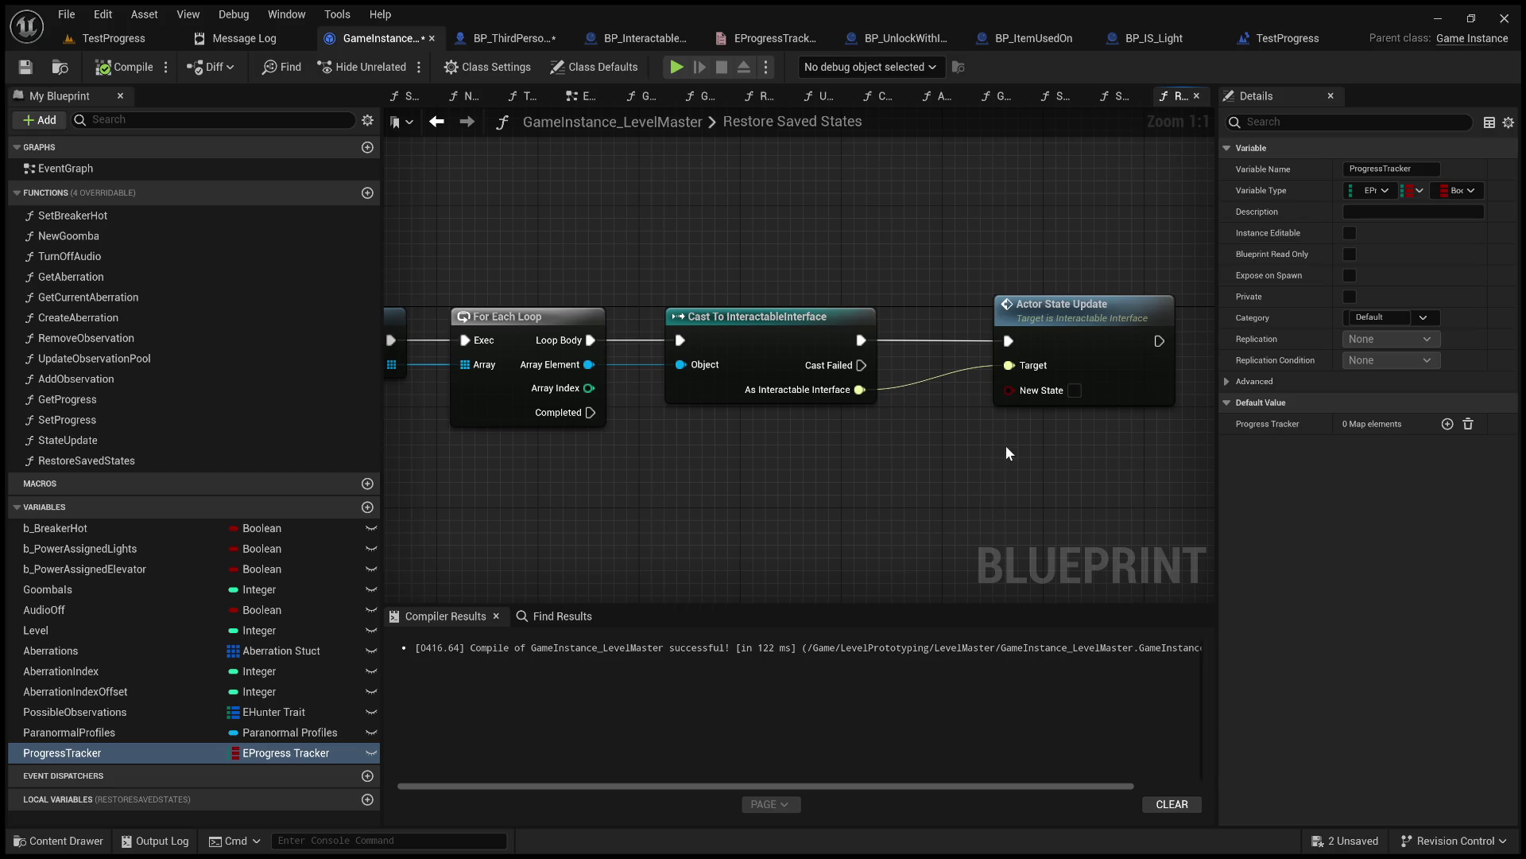
scroll(981, 450, "down", 2)
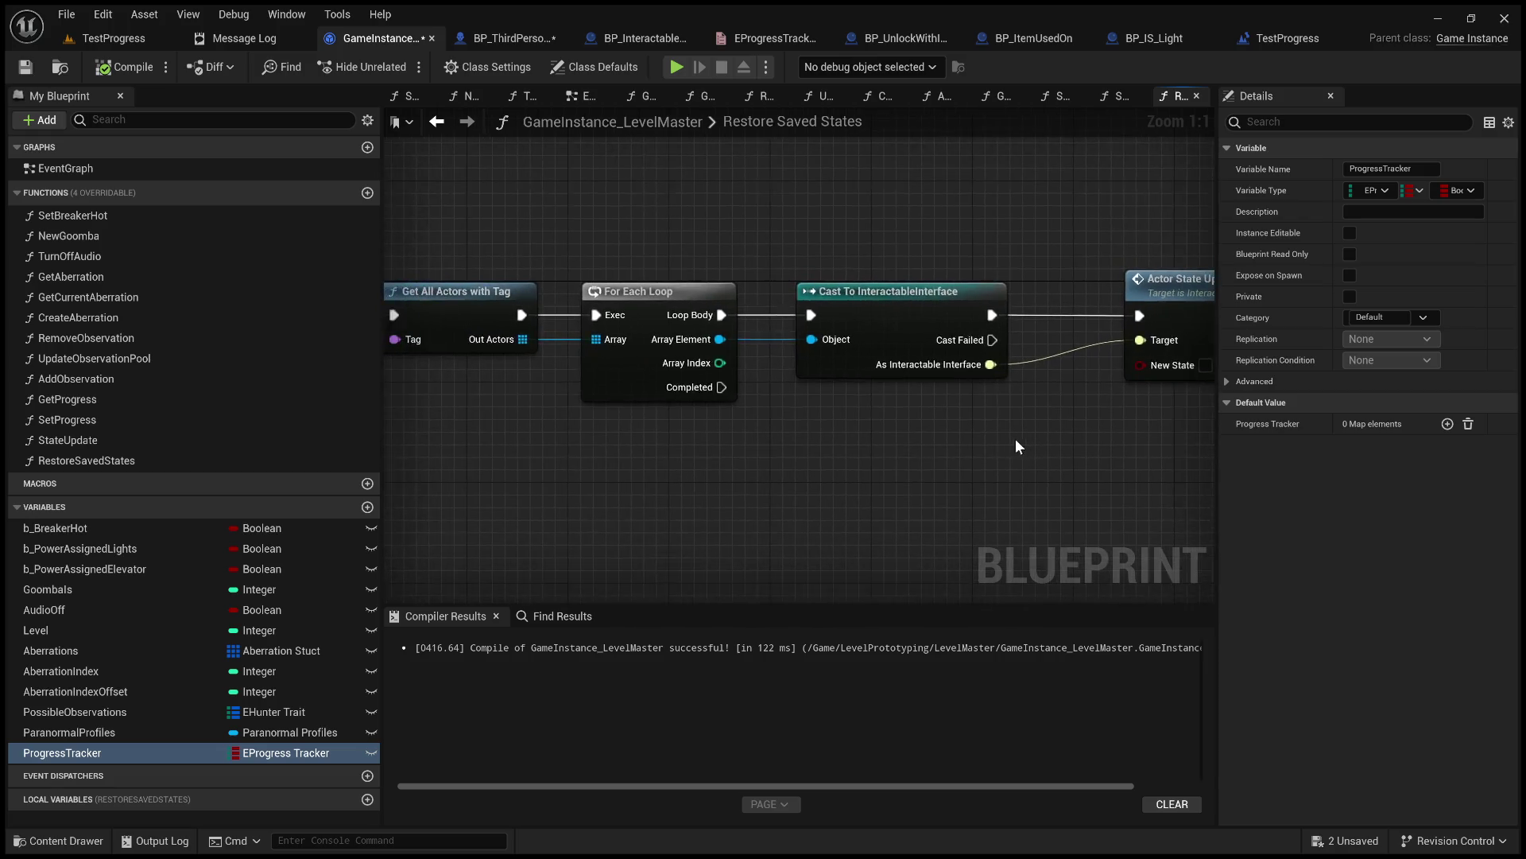
mouse_move(894, 459)
left_mouse_down()
mouse_move(914, 437)
mouse_move(981, 425)
mouse_move(598, 466)
mouse_move(697, 426)
mouse_move(748, 426)
mouse_move(660, 453)
mouse_move(814, 416)
left_mouse_up()
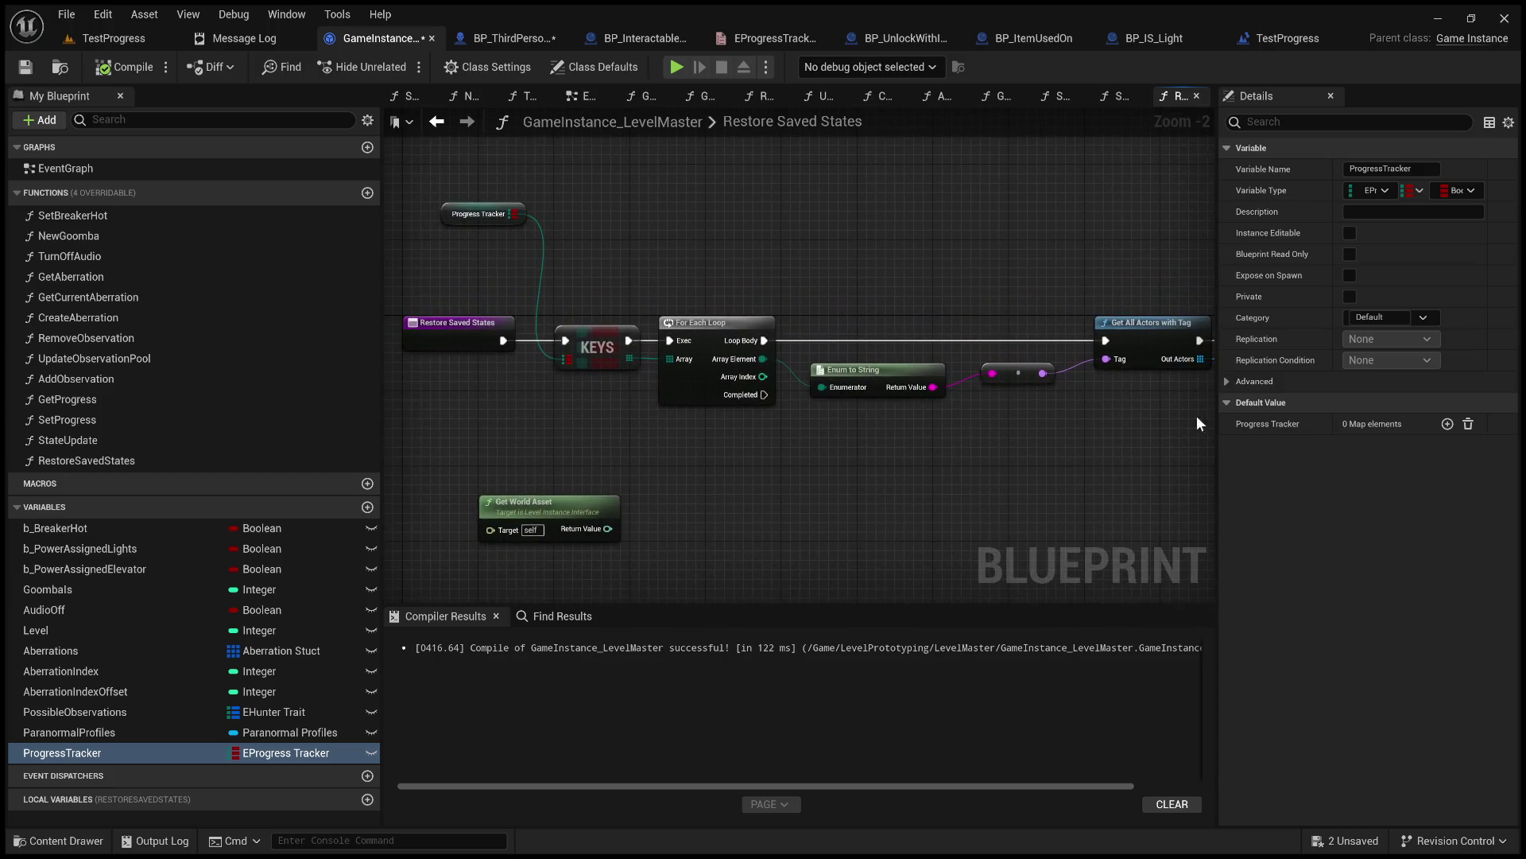
left_click_drag(1051, 437, 517, 436)
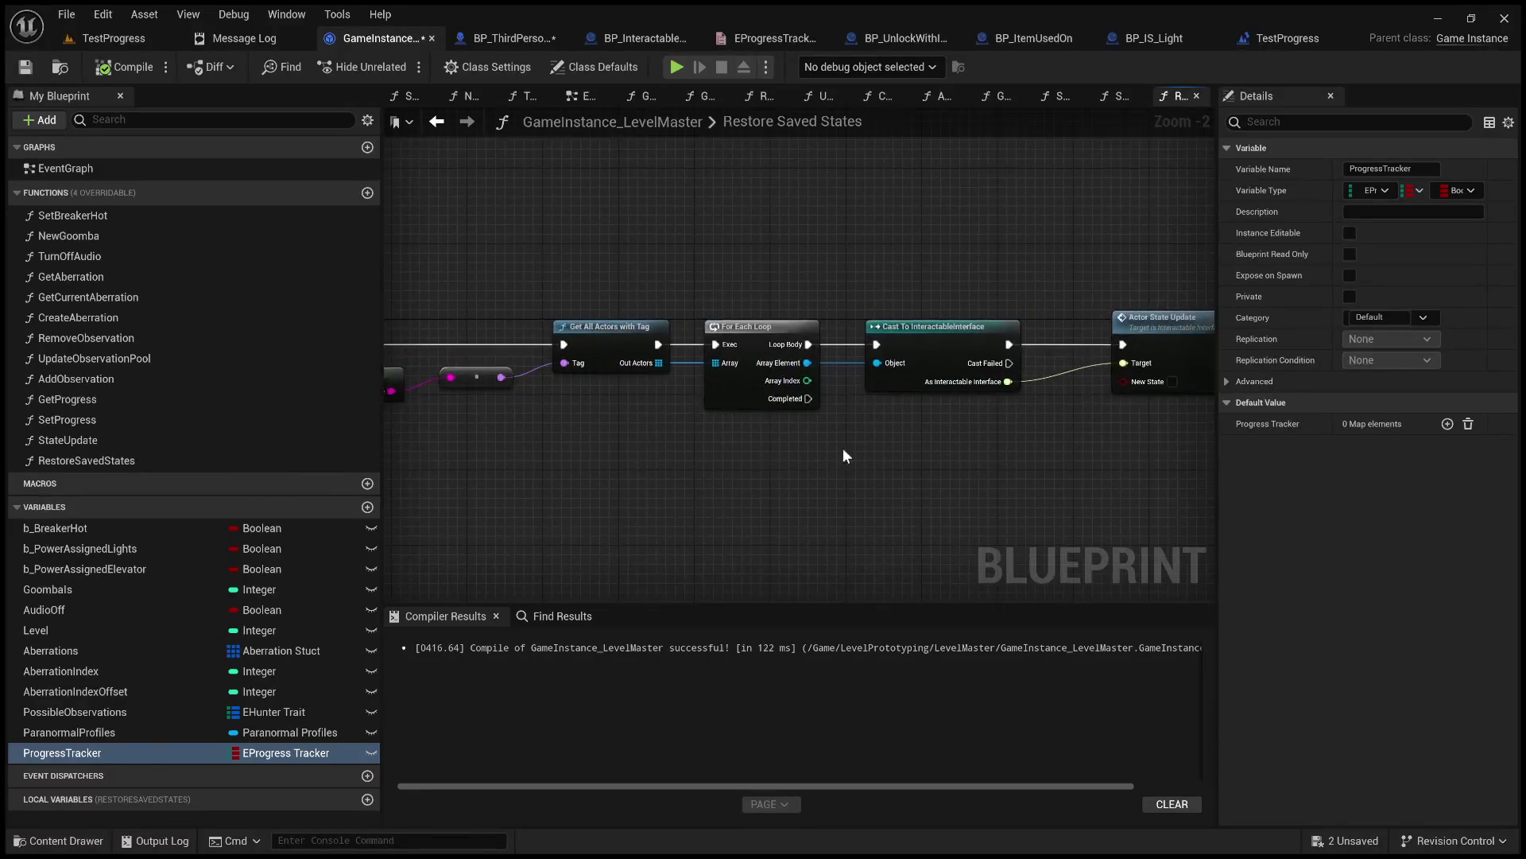
left_click_drag(829, 450, 670, 467)
scroll(735, 455, "up", 2)
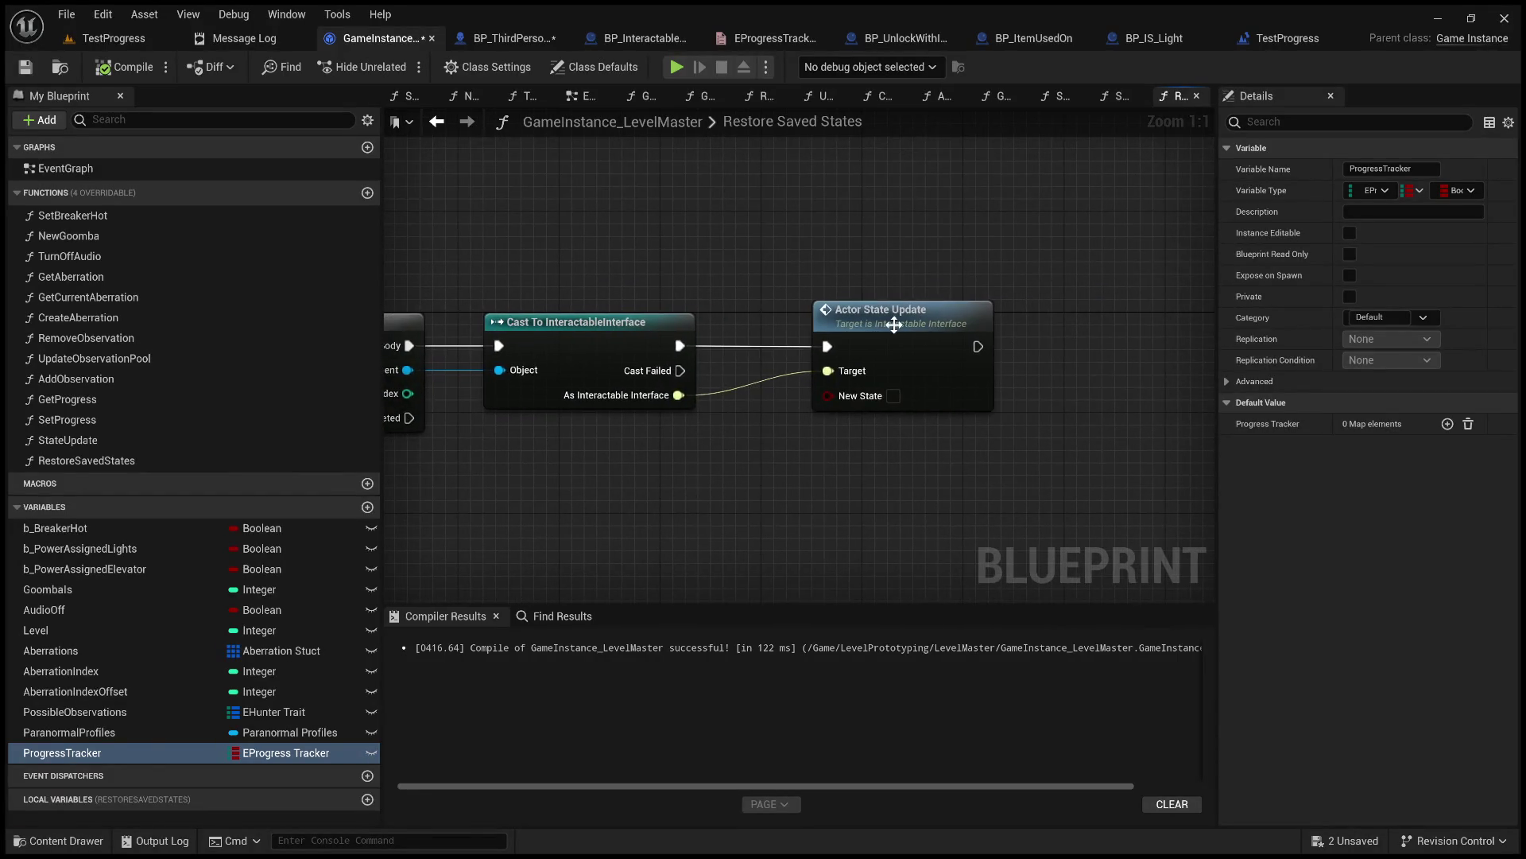
Move Actor State Update about 100 px right and review the loop and cast wiring.
left_click(981, 329)
left_click_drag(984, 332, 1070, 325)
scroll(798, 316, "down", 3)
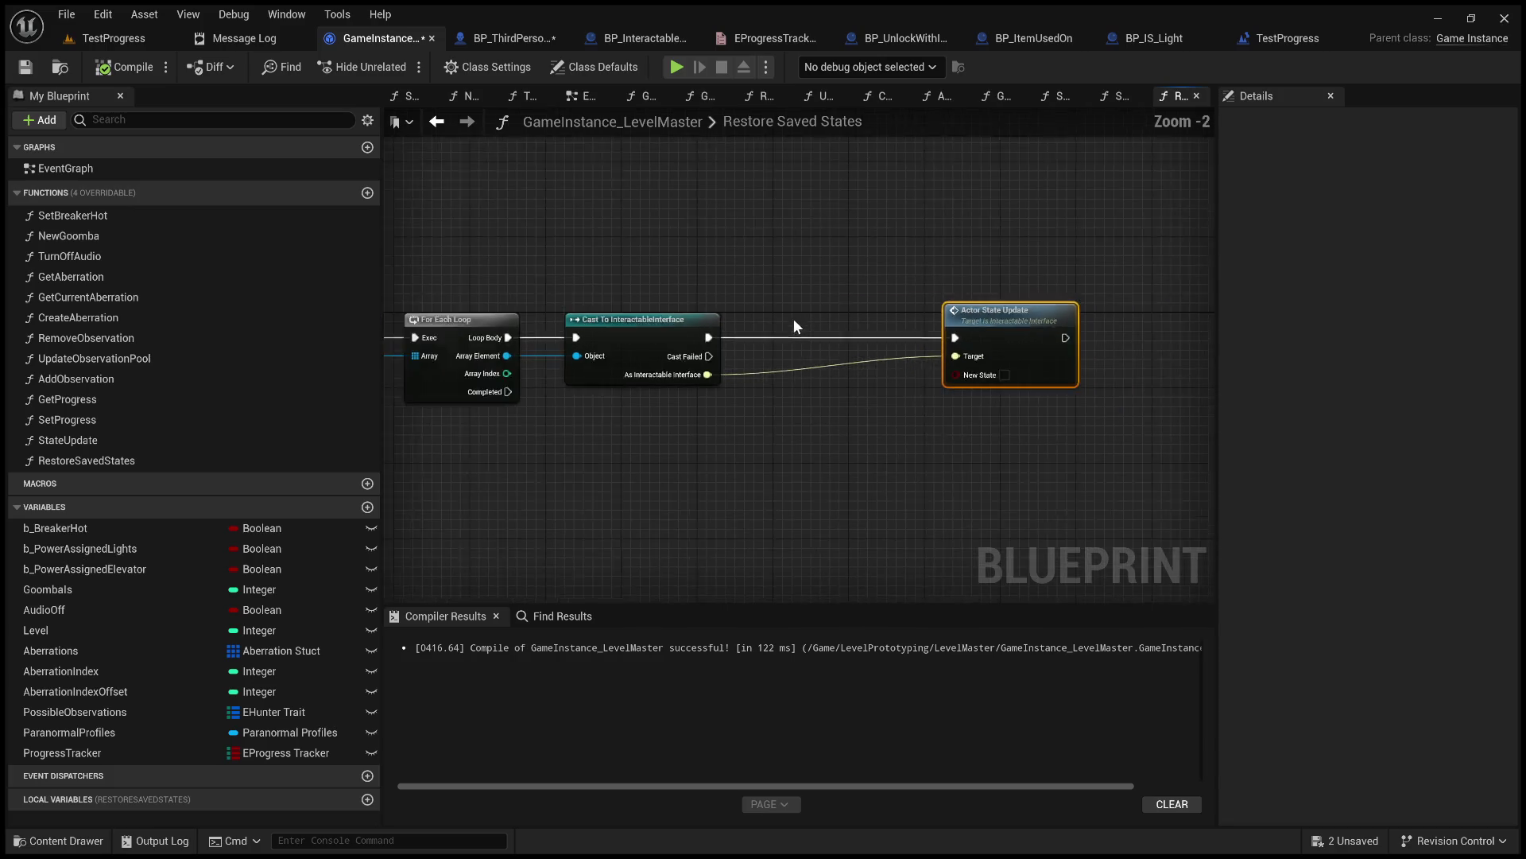
left_click_drag(798, 316, 962, 308)
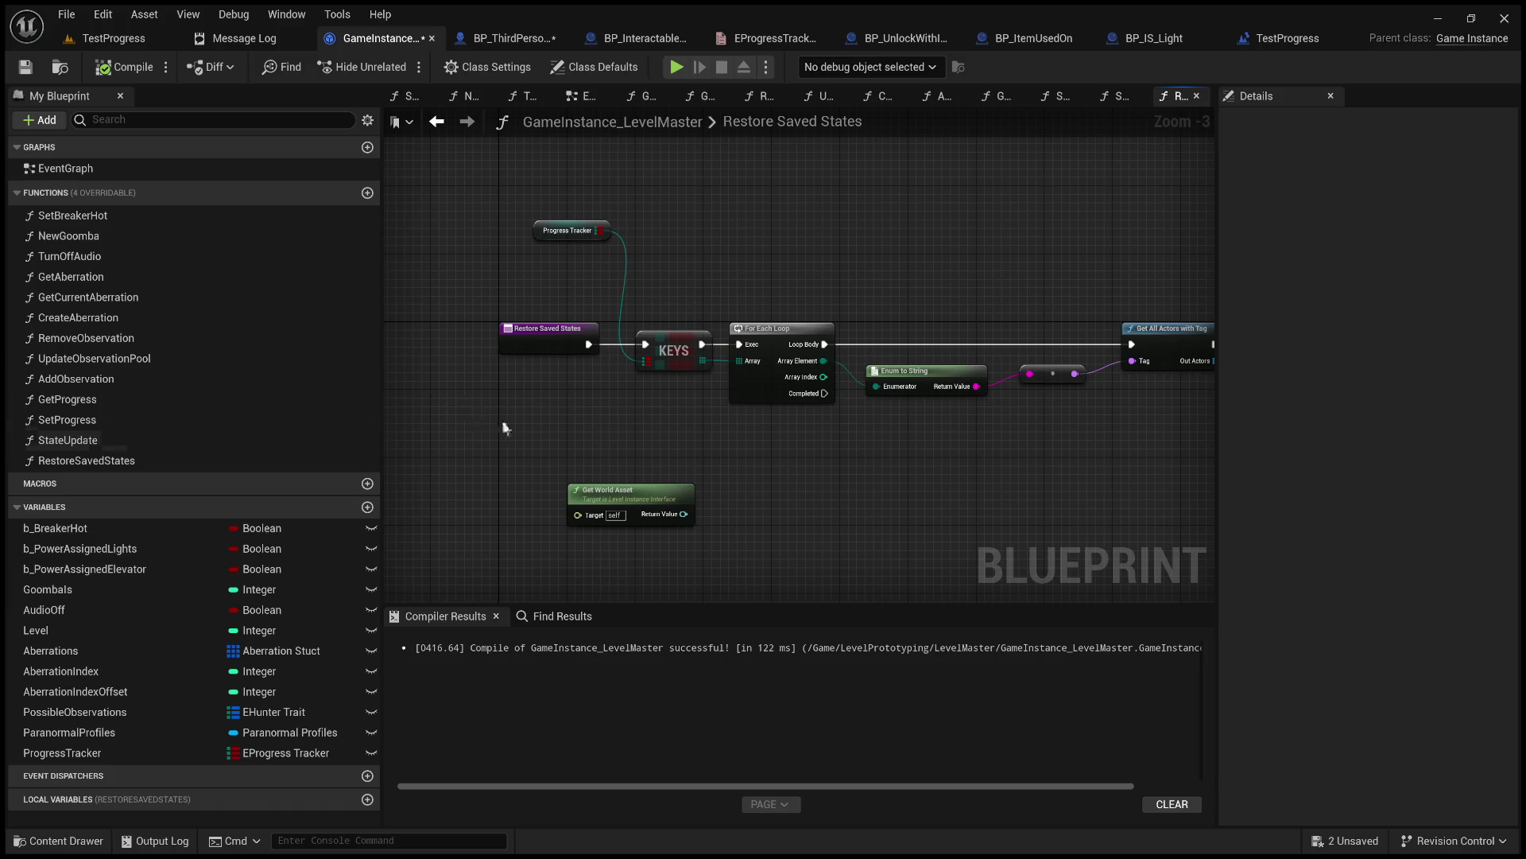
left_click_drag(837, 475, 471, 480)
scroll(733, 464, "up", 2)
mouse_move(733, 464)
left_mouse_down()
mouse_move(1312, 465)
mouse_move(886, 449)
mouse_move(459, 469)
left_mouse_up()
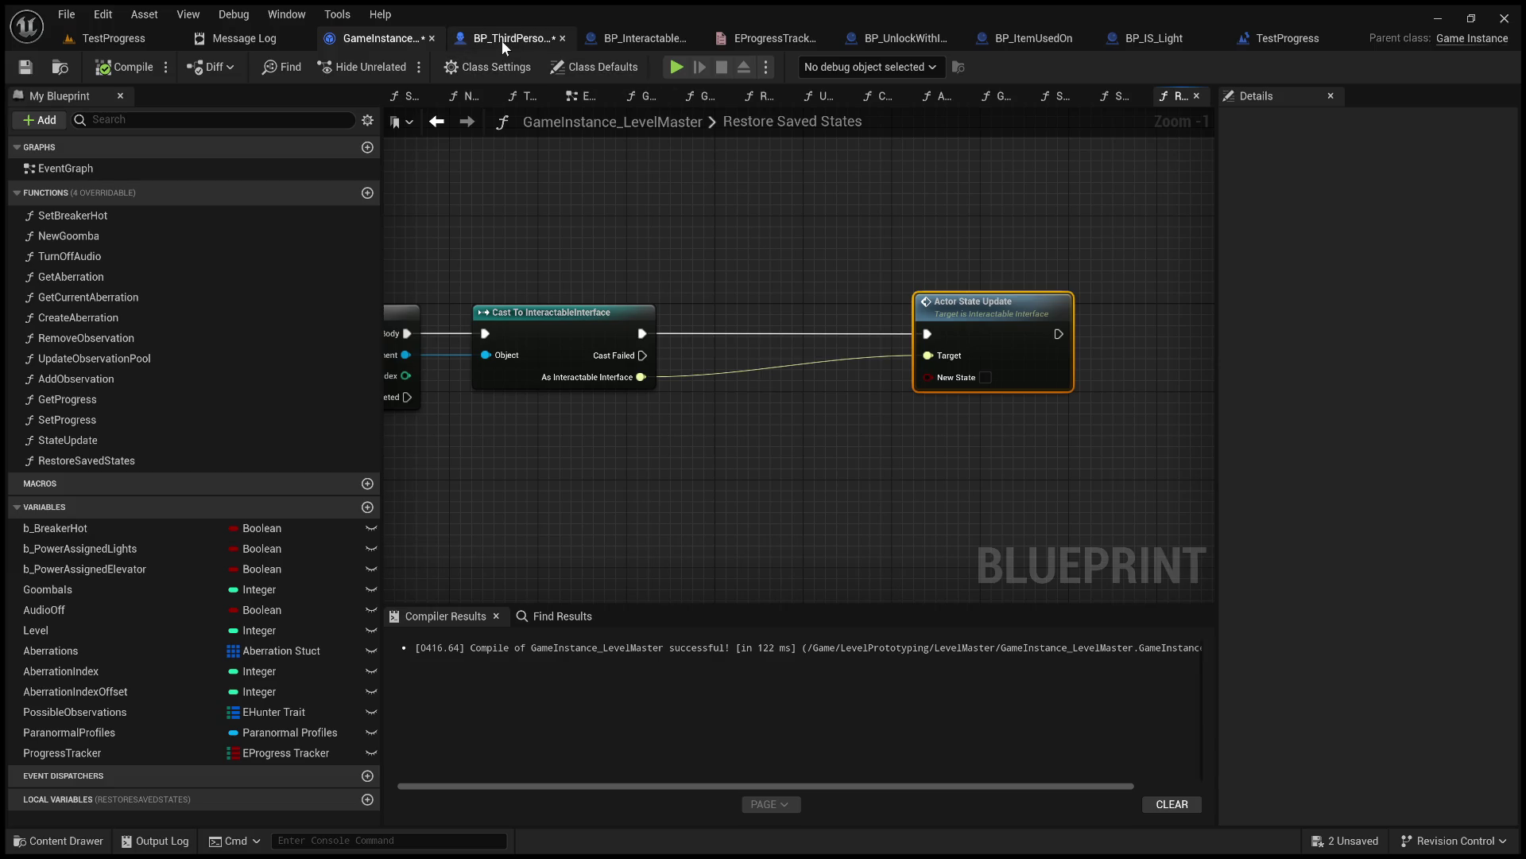
left_click(1165, 36)
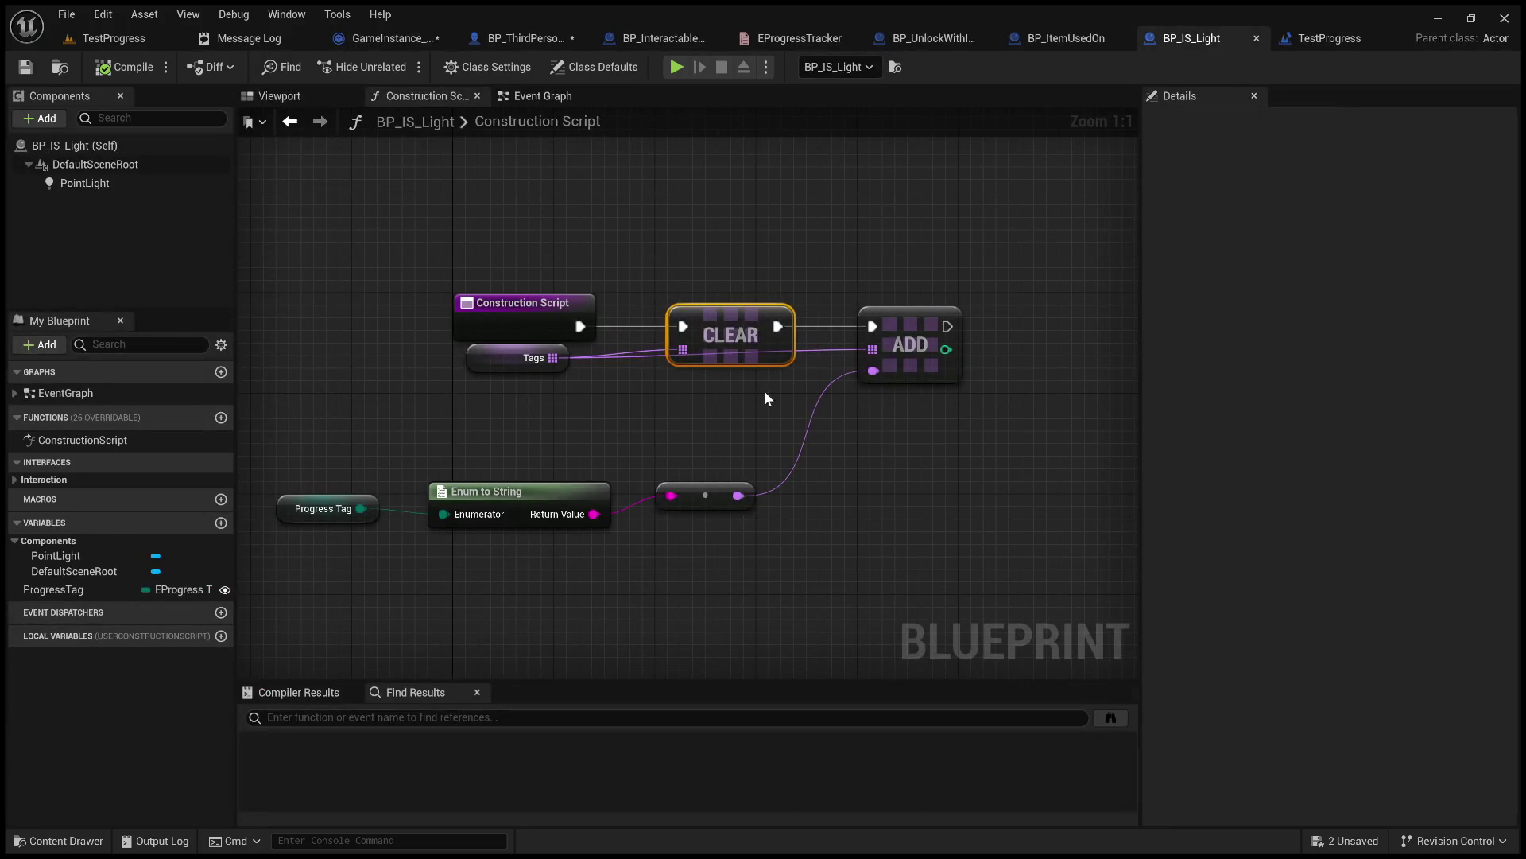
scroll(765, 390, "down", 3)
left_click(1065, 38)
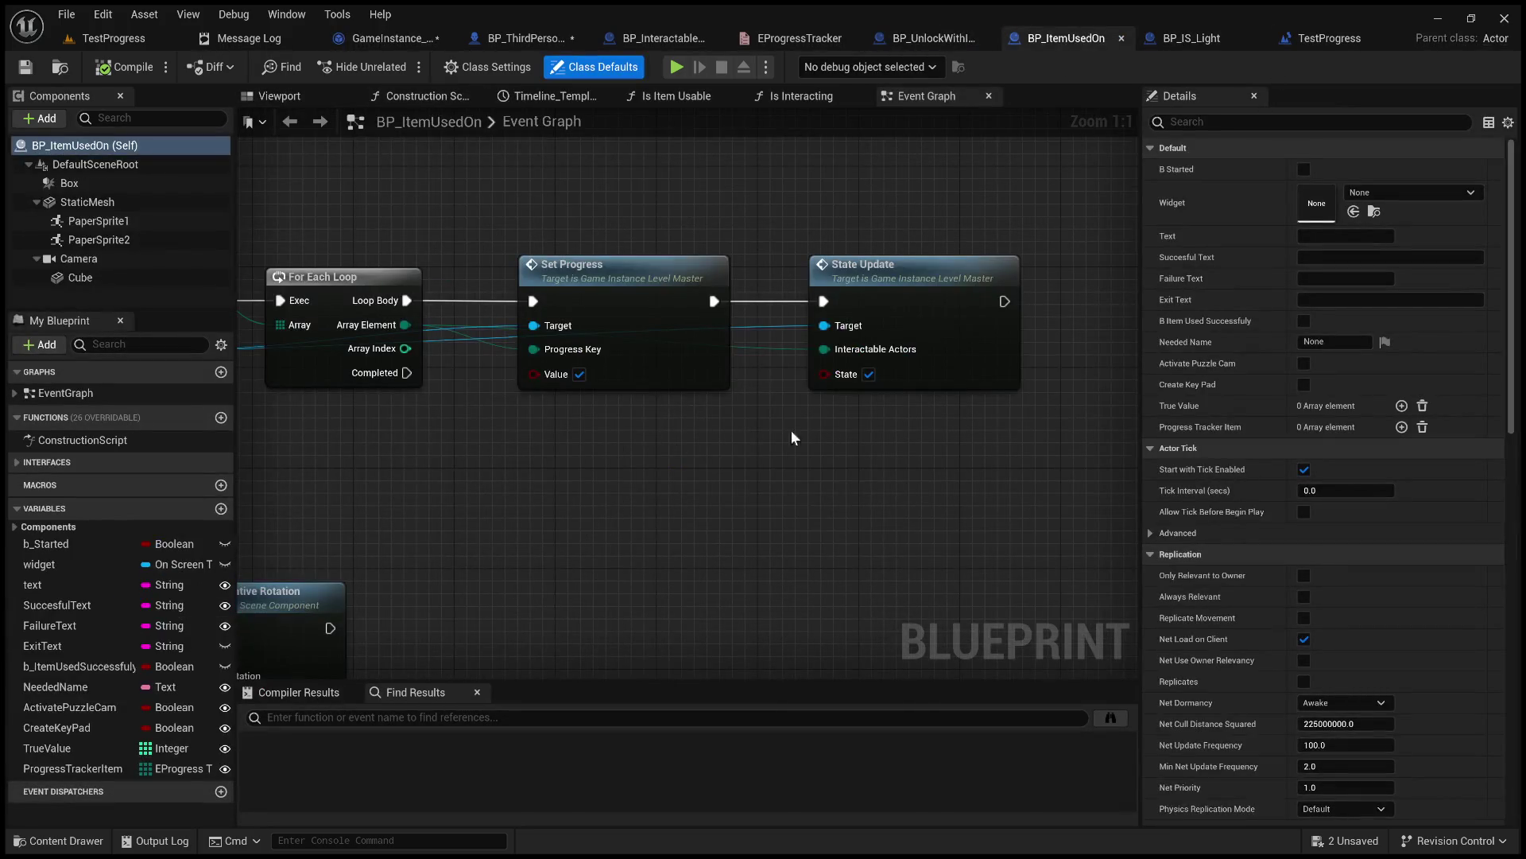
left_click(642, 271)
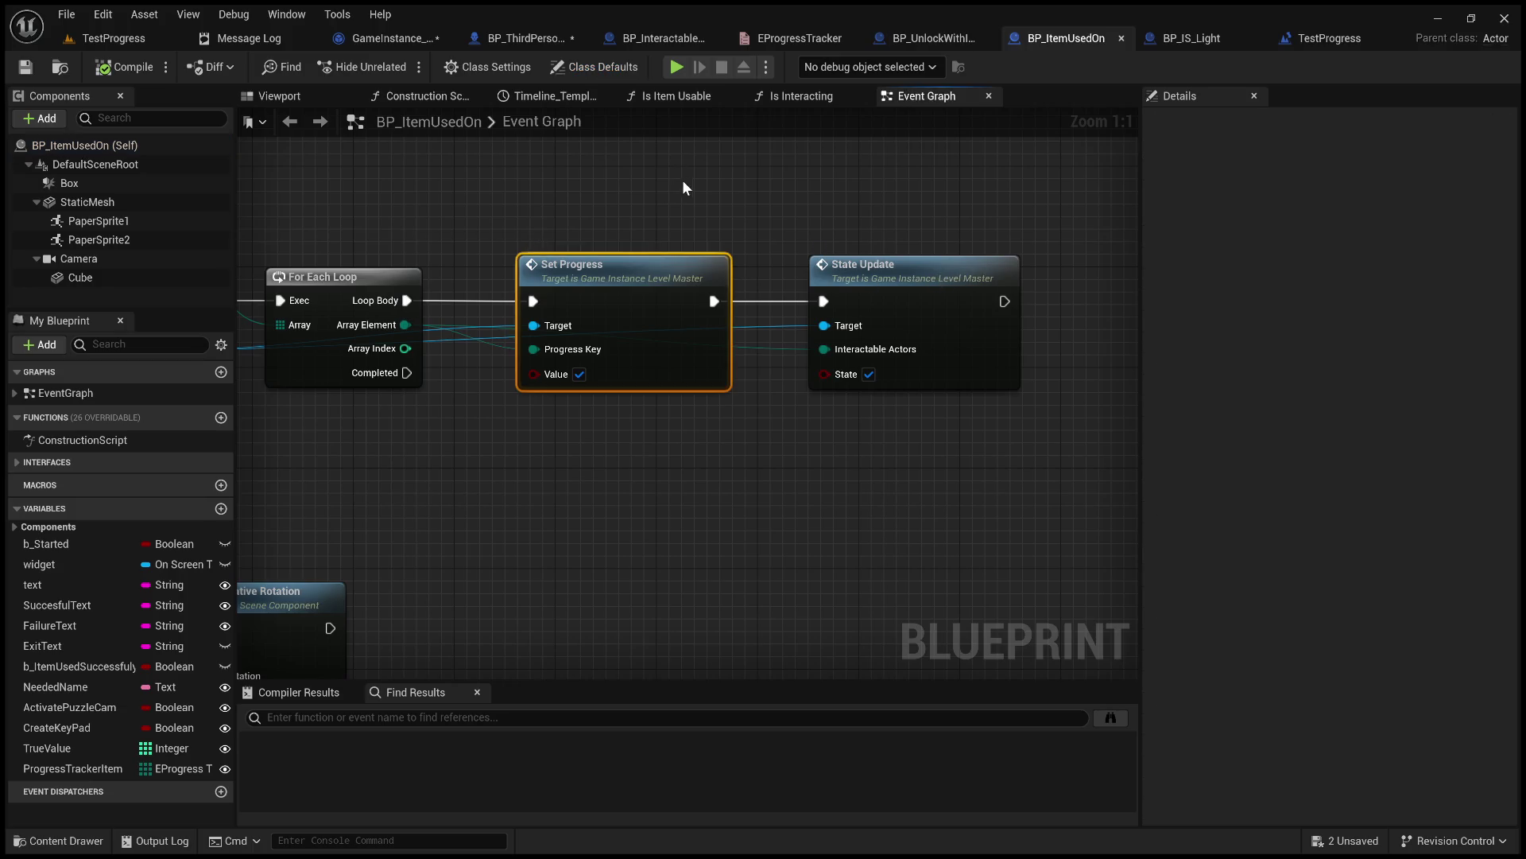
left_click_drag(682, 185, 778, 183)
left_click(389, 38)
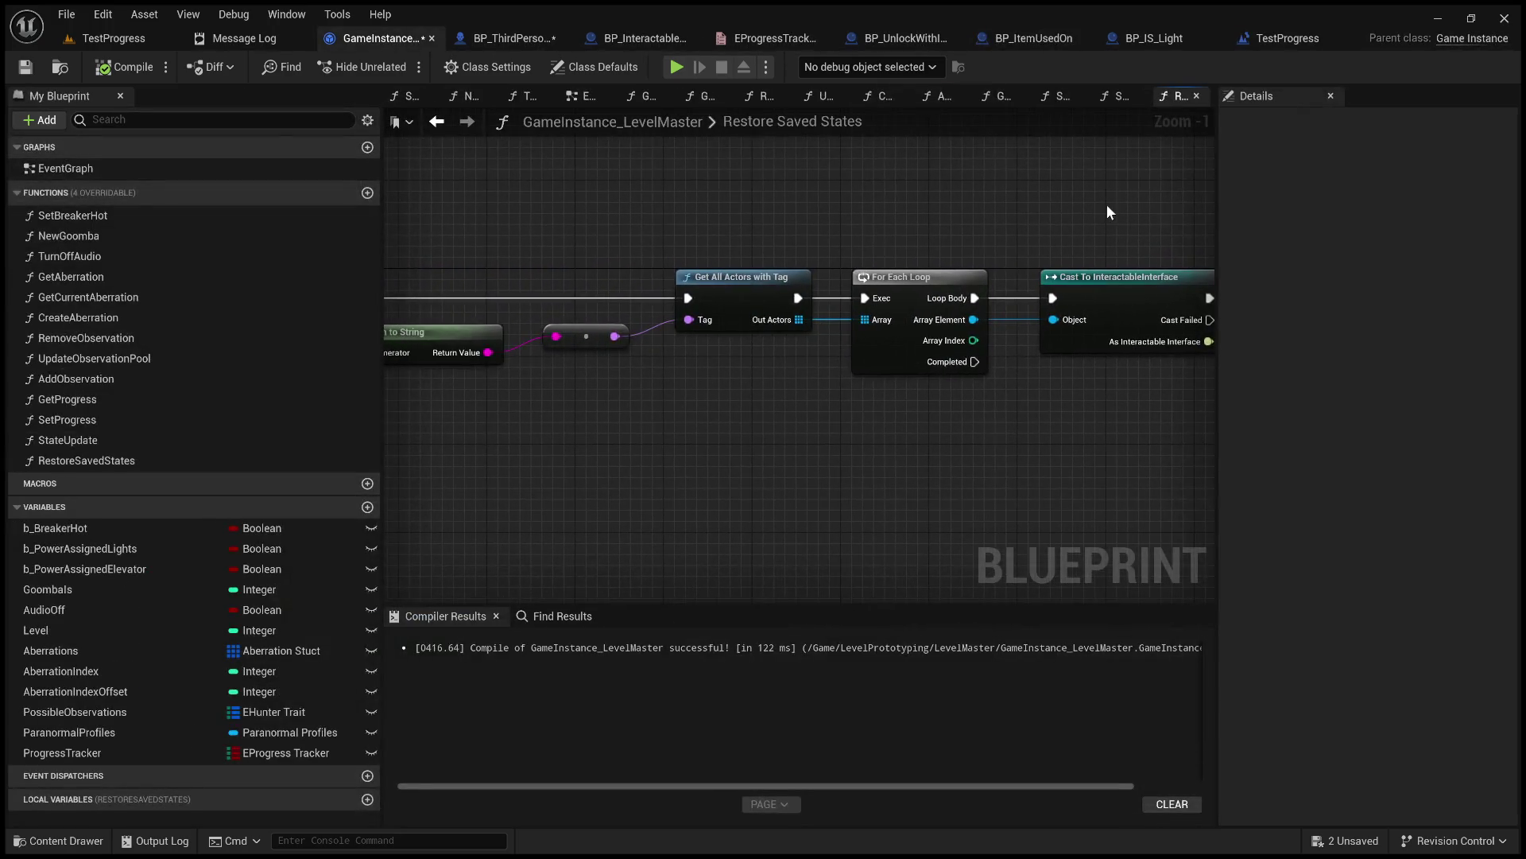
Paste a Get Progress node and place it just before Actor State Update.
left_click_drag(1102, 207, 907, 218)
left_click_drag(813, 213, 596, 222)
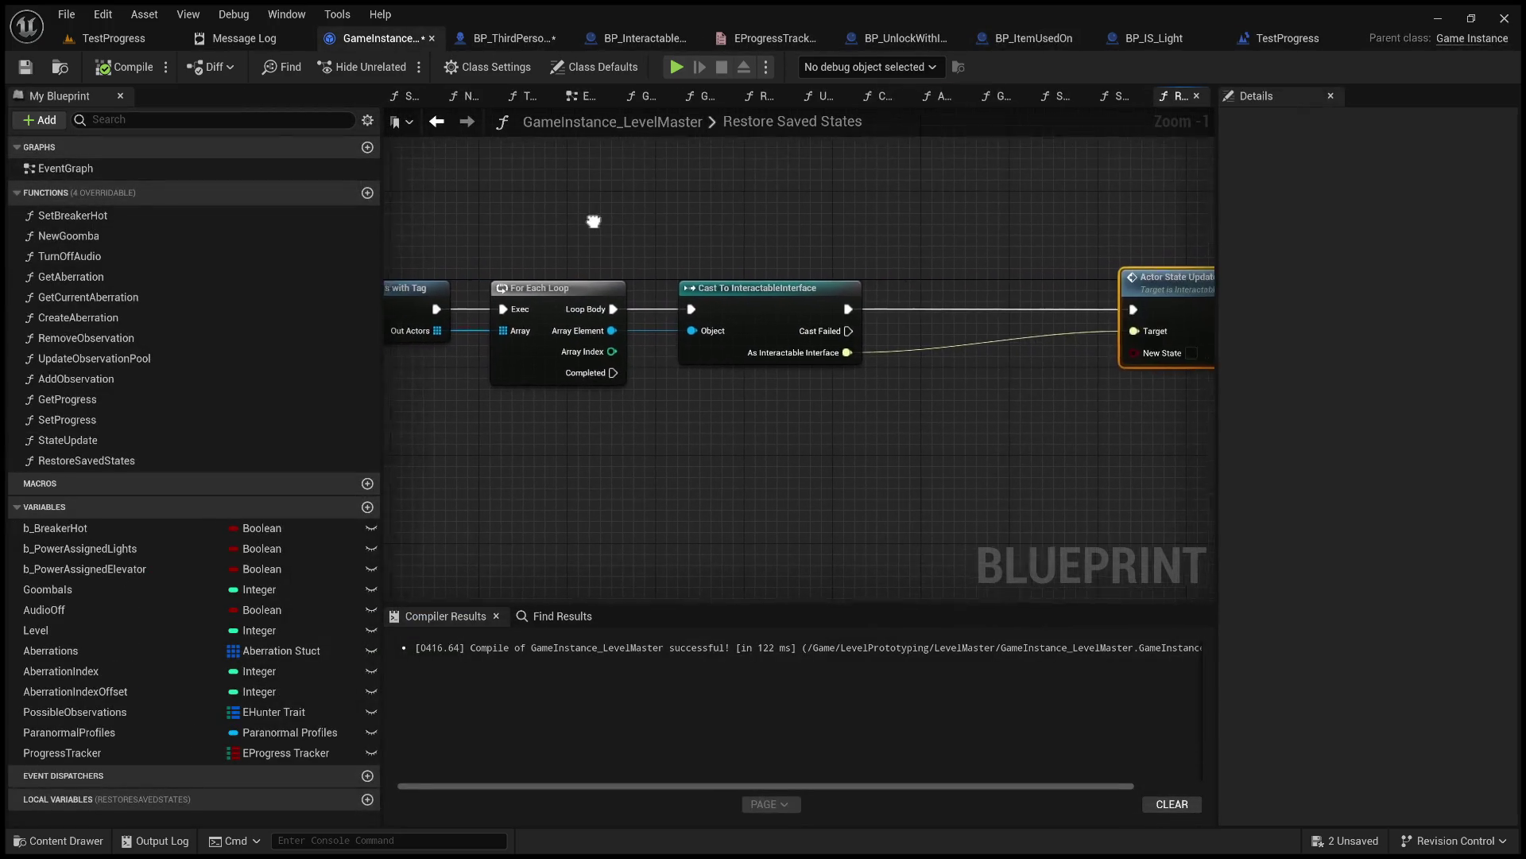
left_click_drag(819, 356, 915, 380)
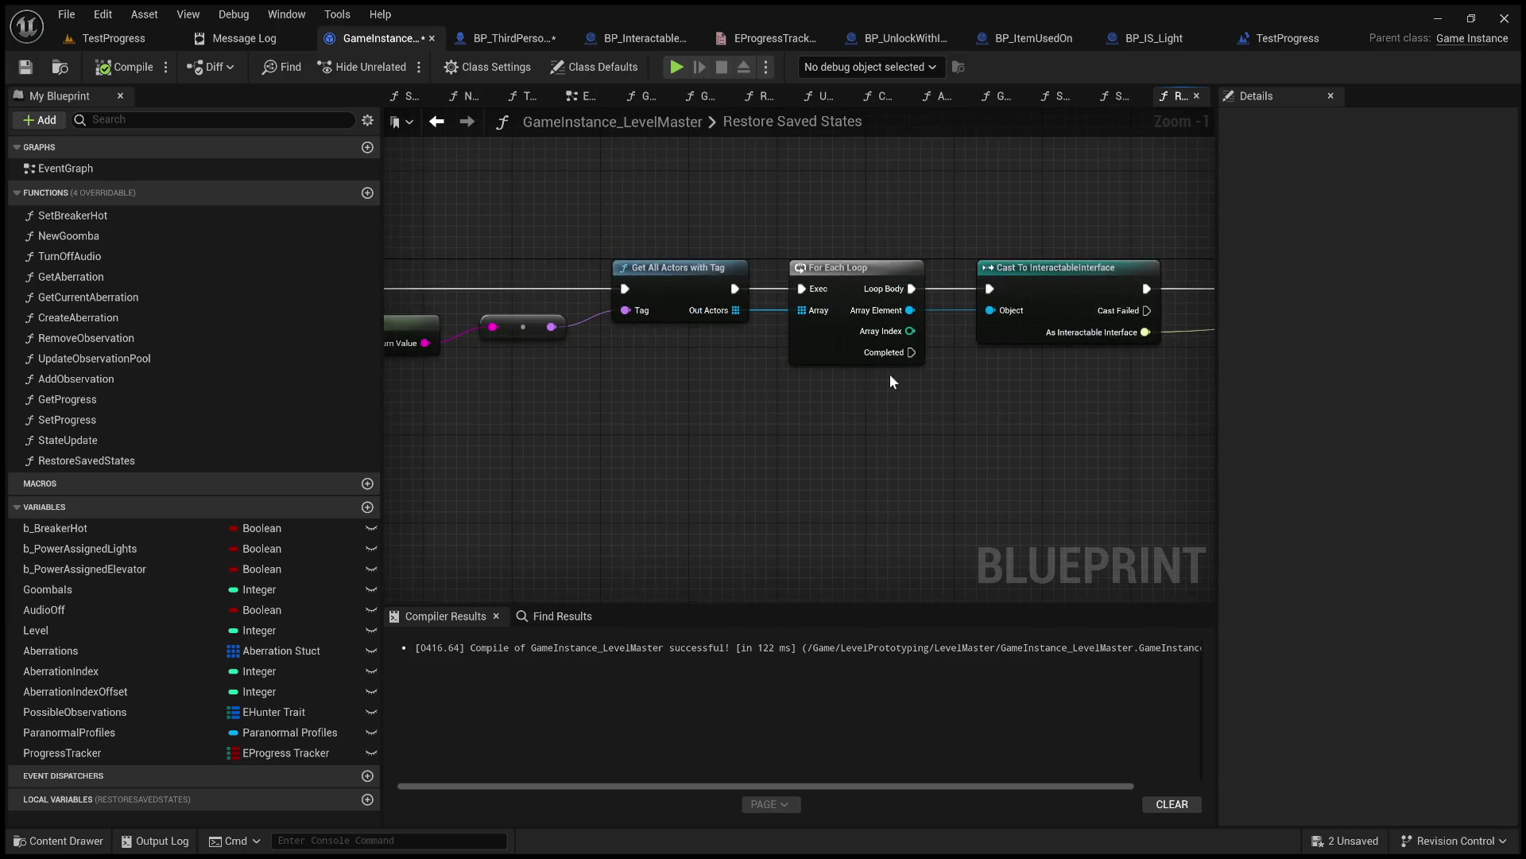
left_click_drag(760, 414, 1024, 397)
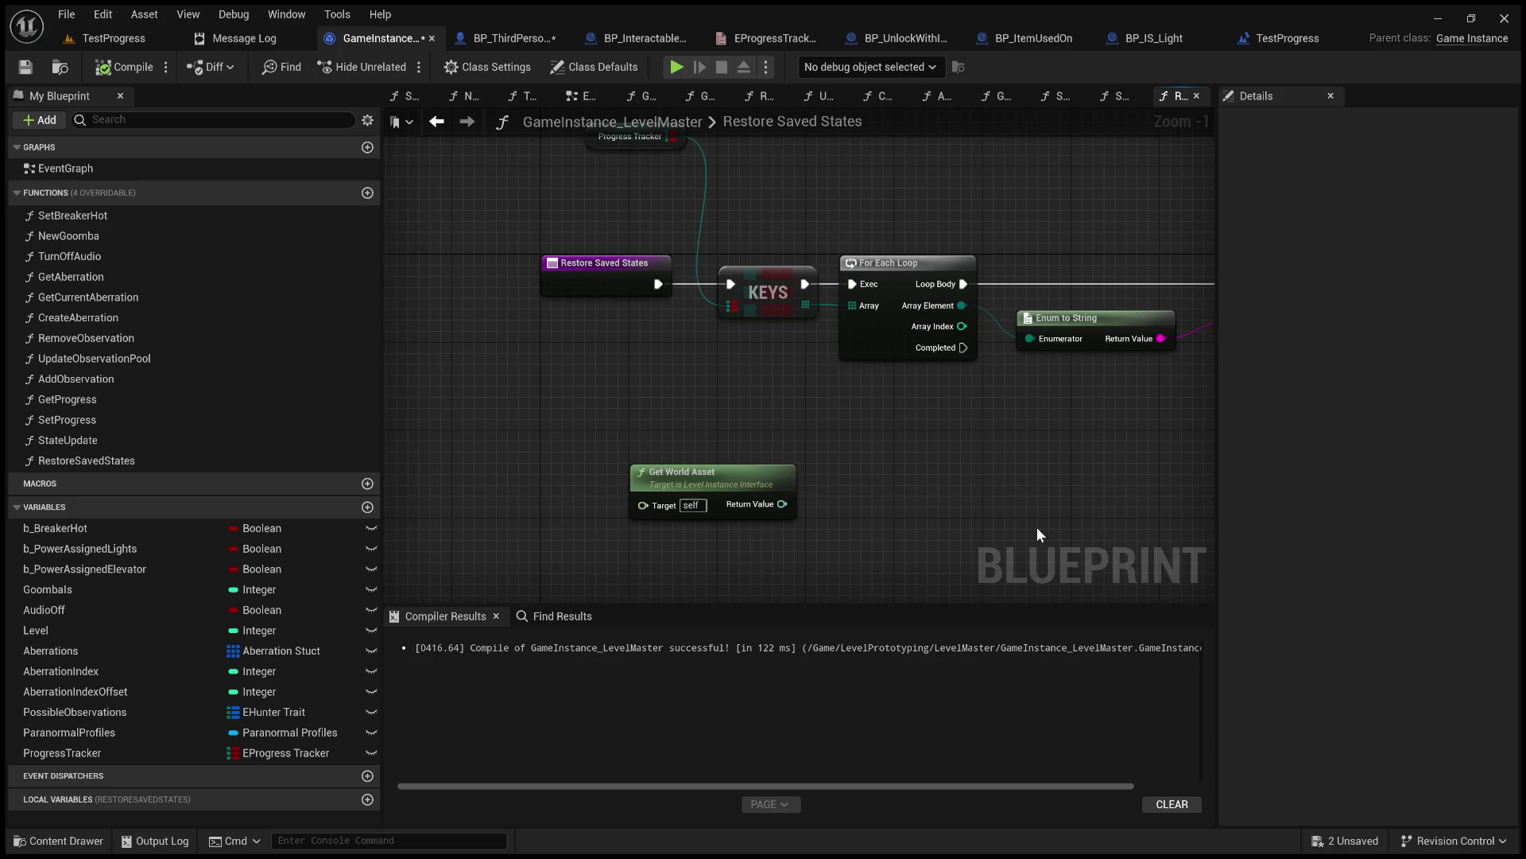
key("ctrl+v")
scroll(1056, 504, "down", 3)
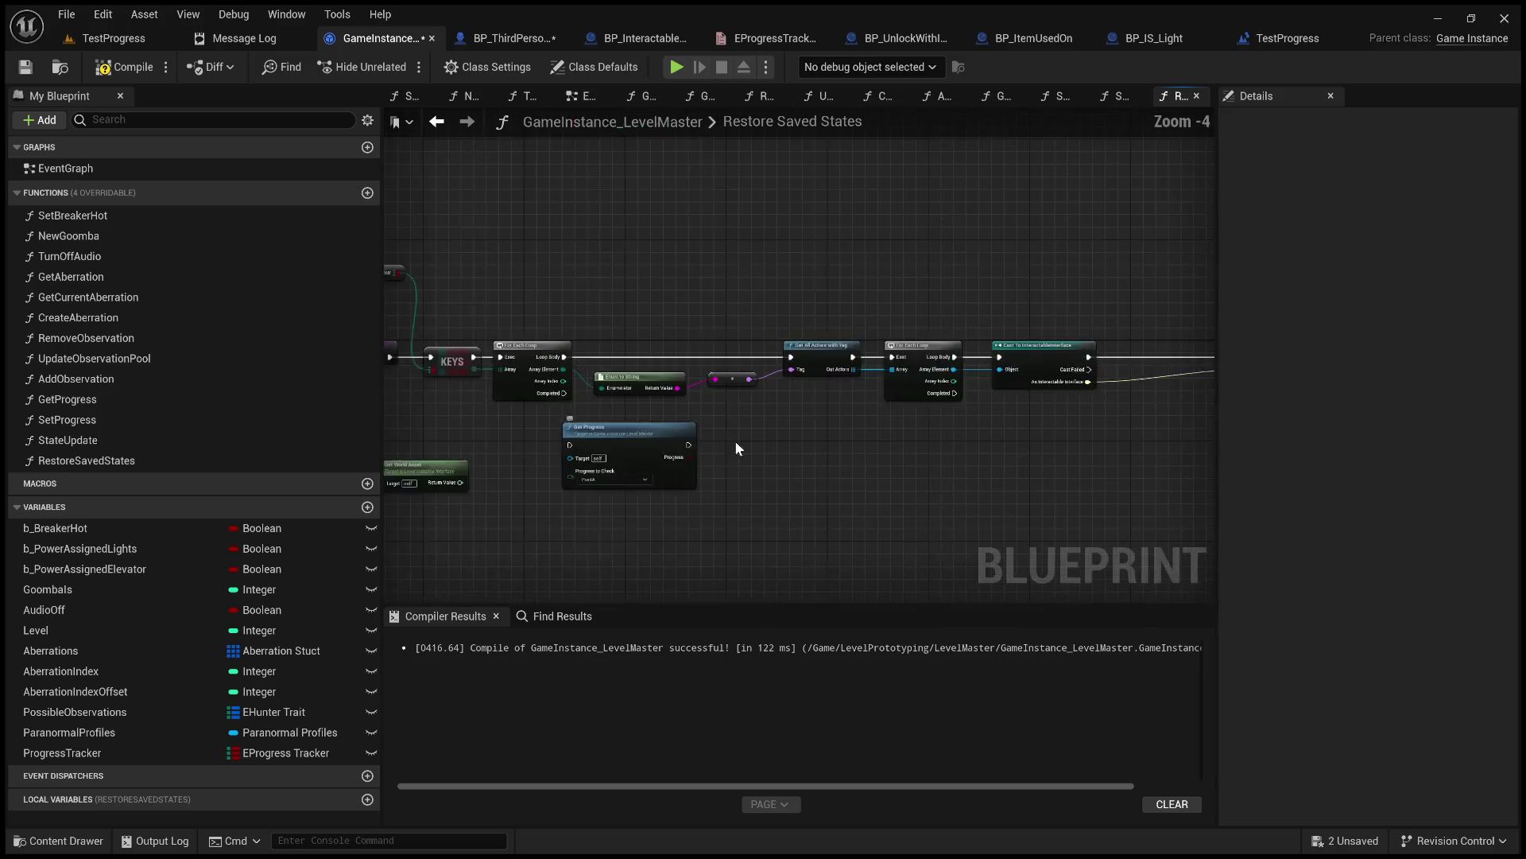
left_click_drag(726, 448, 608, 445)
mouse_move(516, 434)
left_mouse_down()
mouse_move(1099, 398)
mouse_move(561, 378)
left_mouse_up()
scroll(1029, 386, "up", 4)
left_click_drag(854, 242, 1082, 245)
left_click_drag(487, 234, 653, 248)
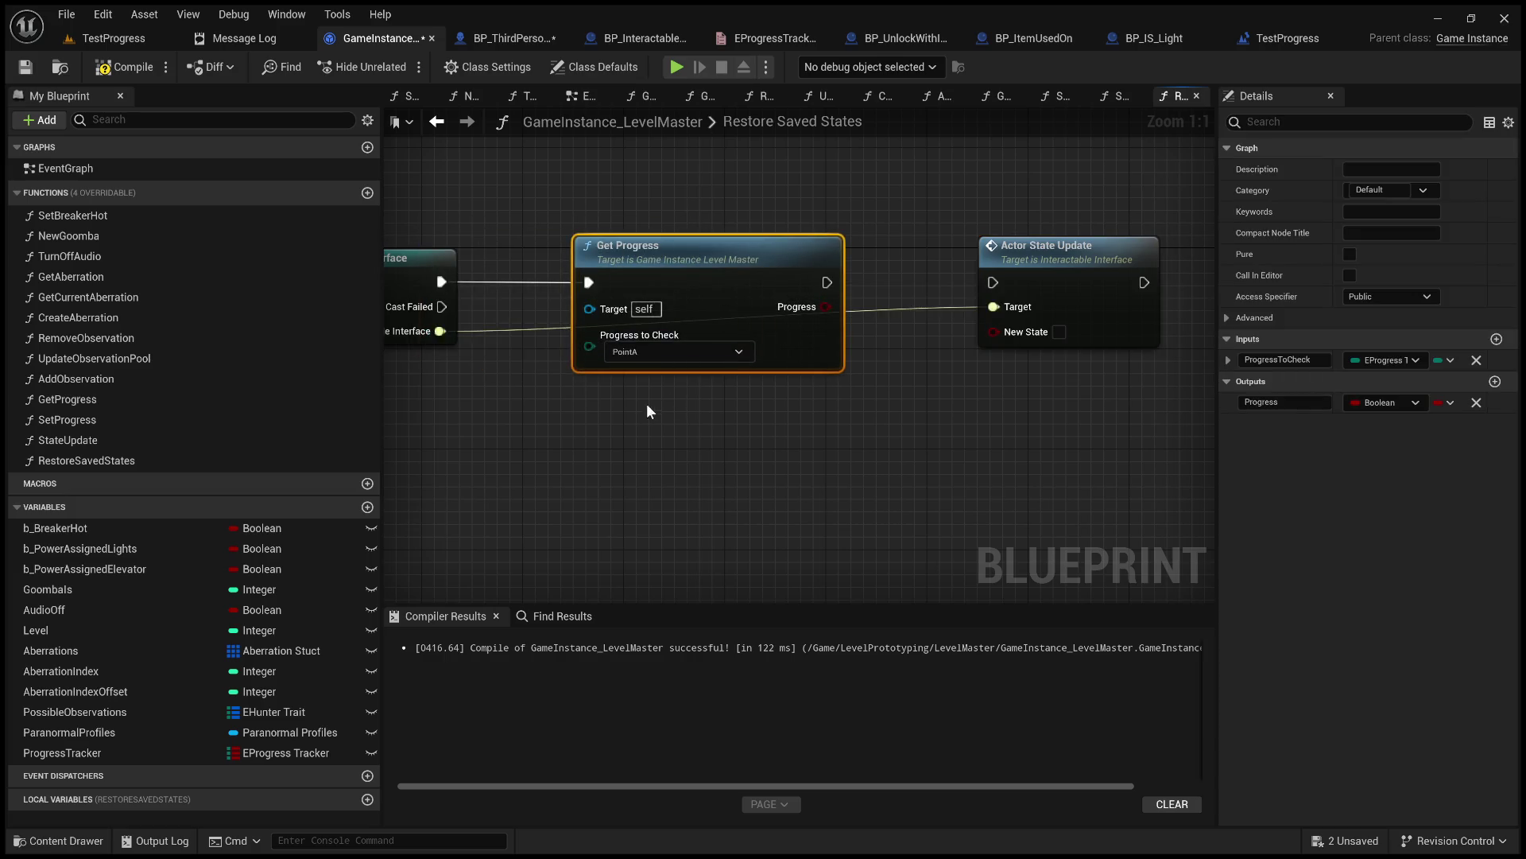
Wire Array Element into Progress to Check and Progress into New State, then compile.
left_click_drag(604, 420, 924, 441)
scroll(797, 422, "down", 3)
left_click_drag(691, 403, 955, 377)
scroll(955, 376, "down", 1)
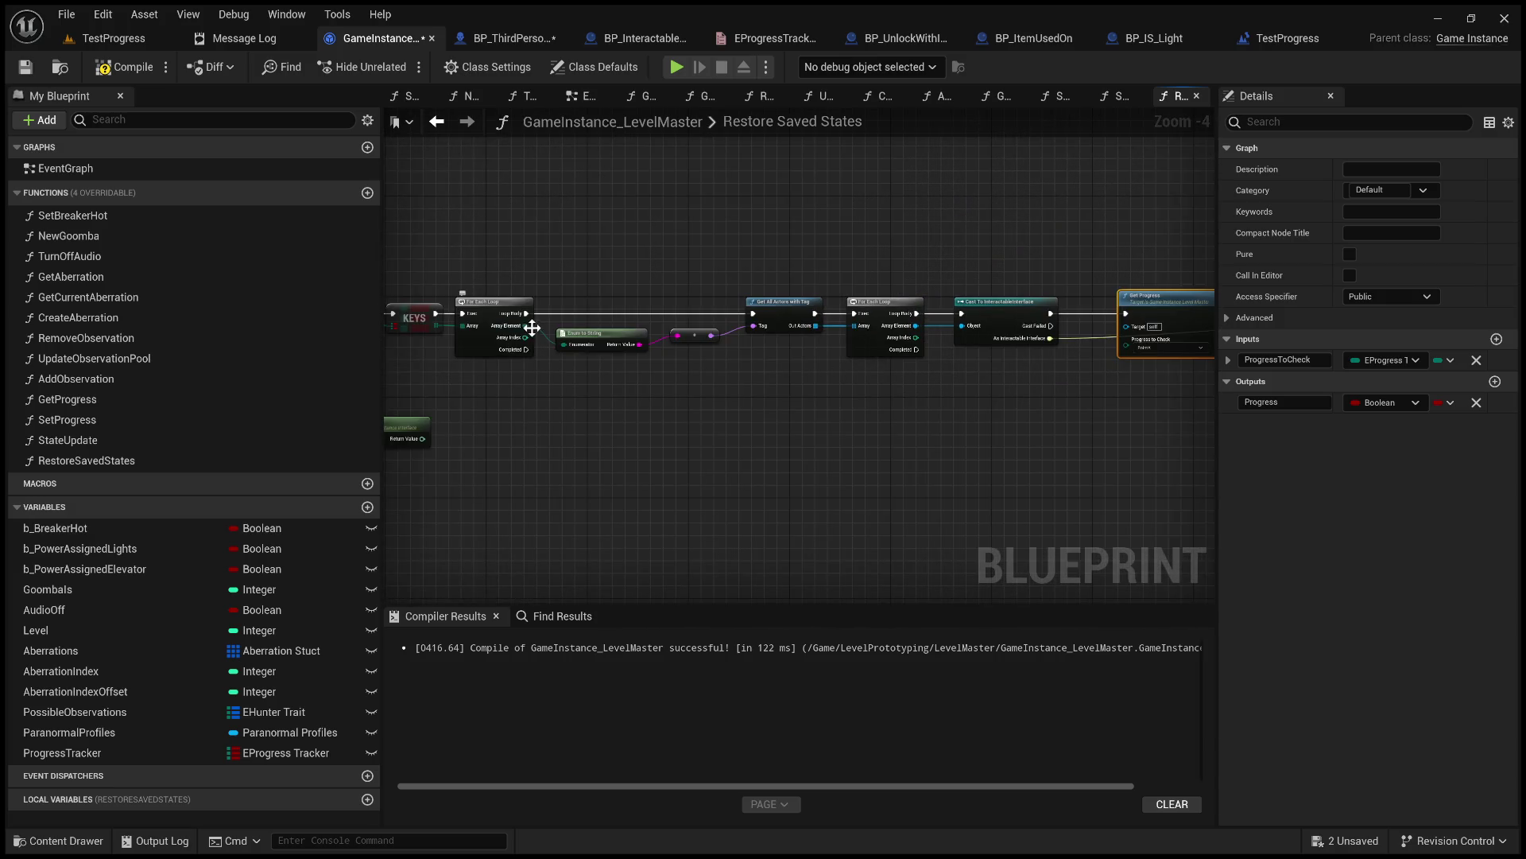
mouse_move(525, 325)
left_mouse_down()
mouse_move(1151, 341)
mouse_move(1127, 340)
left_mouse_up()
left_click_drag(1083, 388, 726, 343)
scroll(621, 288, "up", 3)
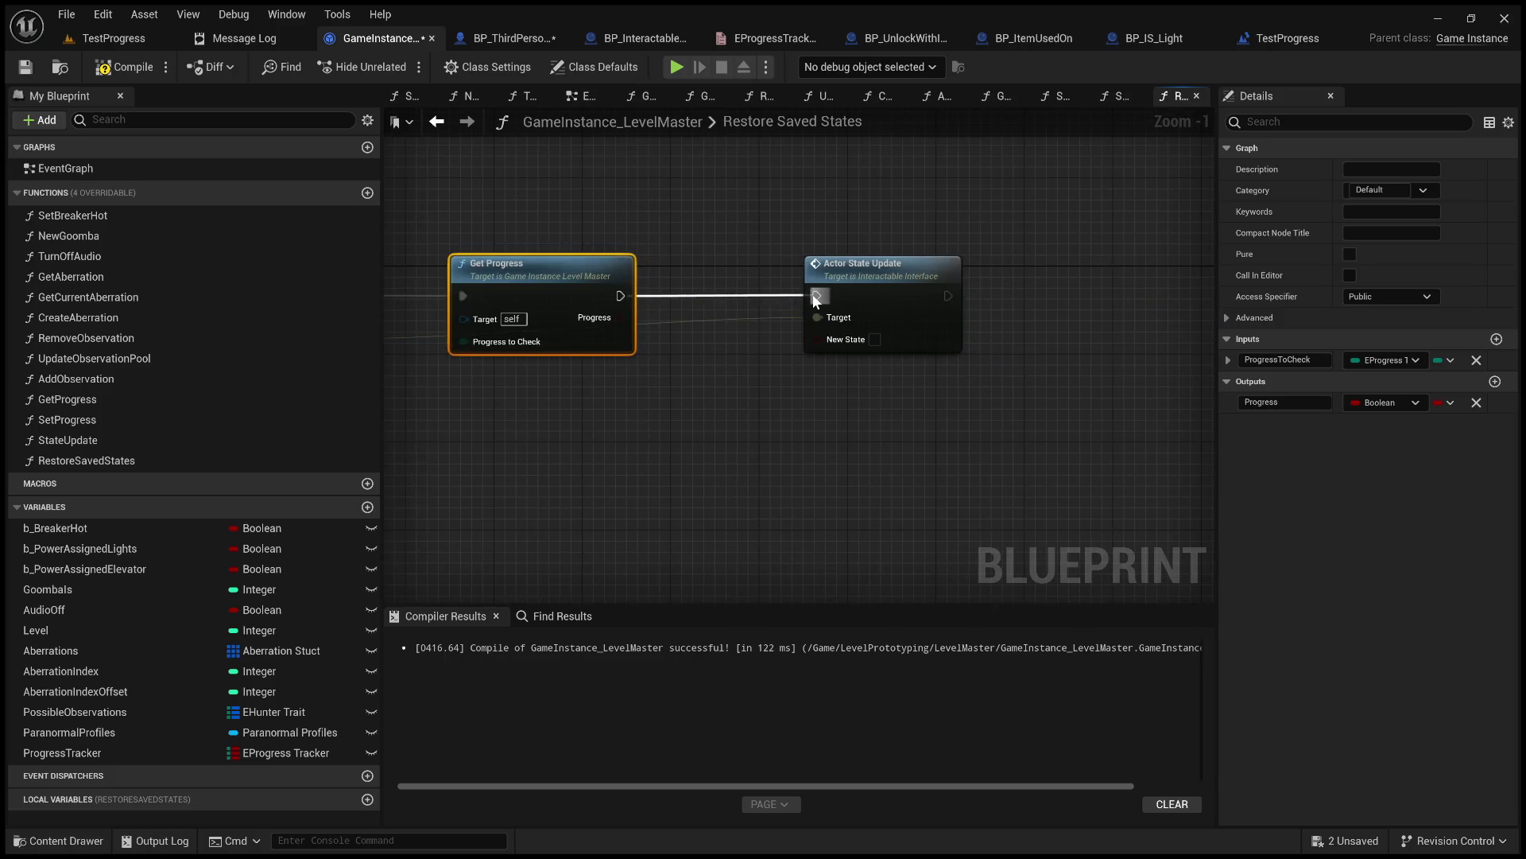
left_click_drag(623, 319, 817, 338)
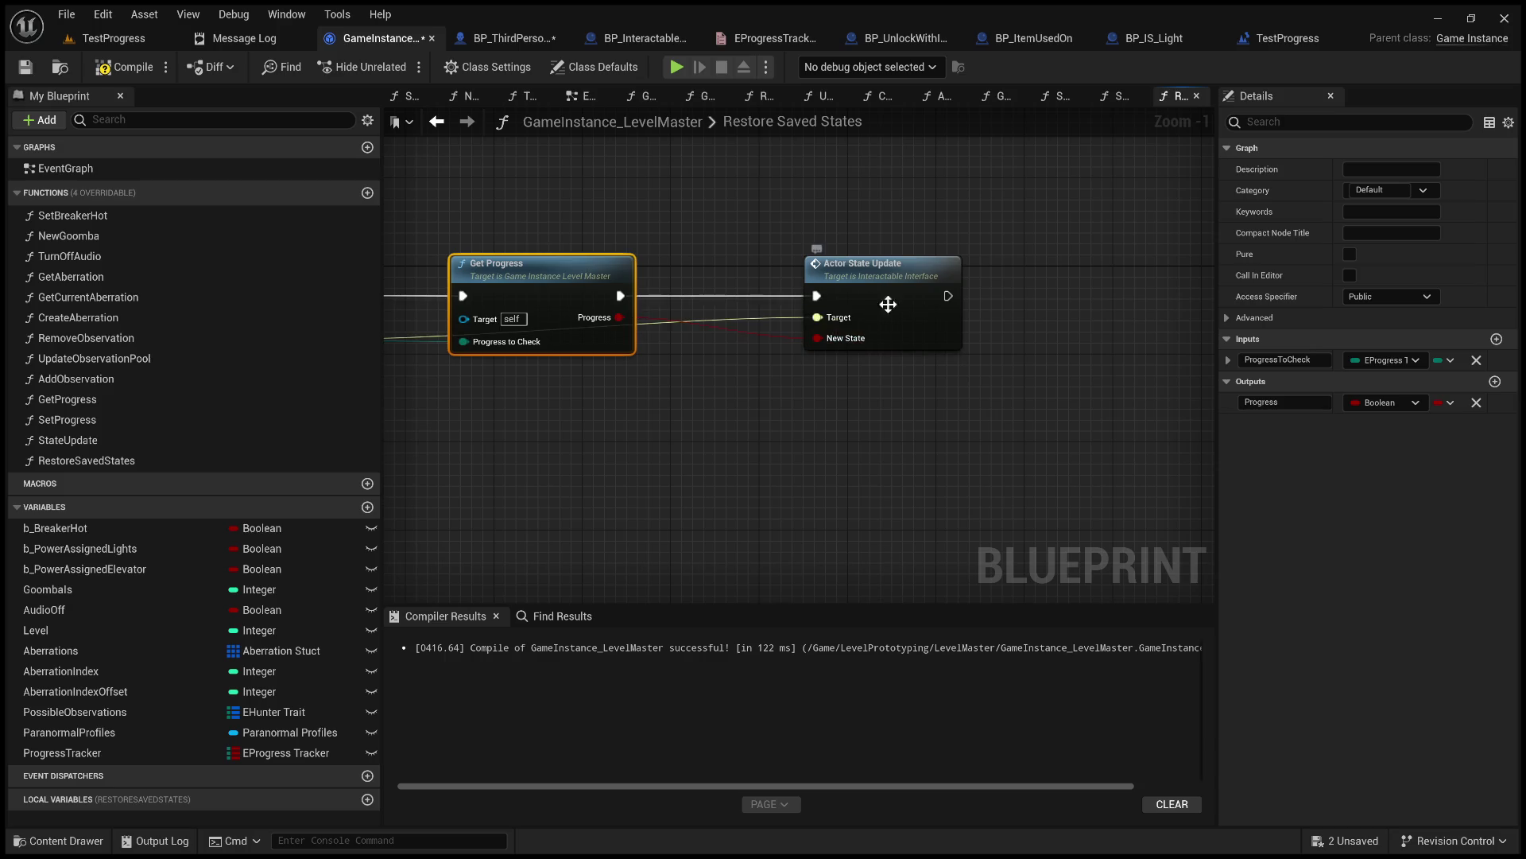
left_click(93, 70)
Save GameInstance_LevelMaster, then delete the Print String from TestProgress's level blueprint.
left_click(25, 67)
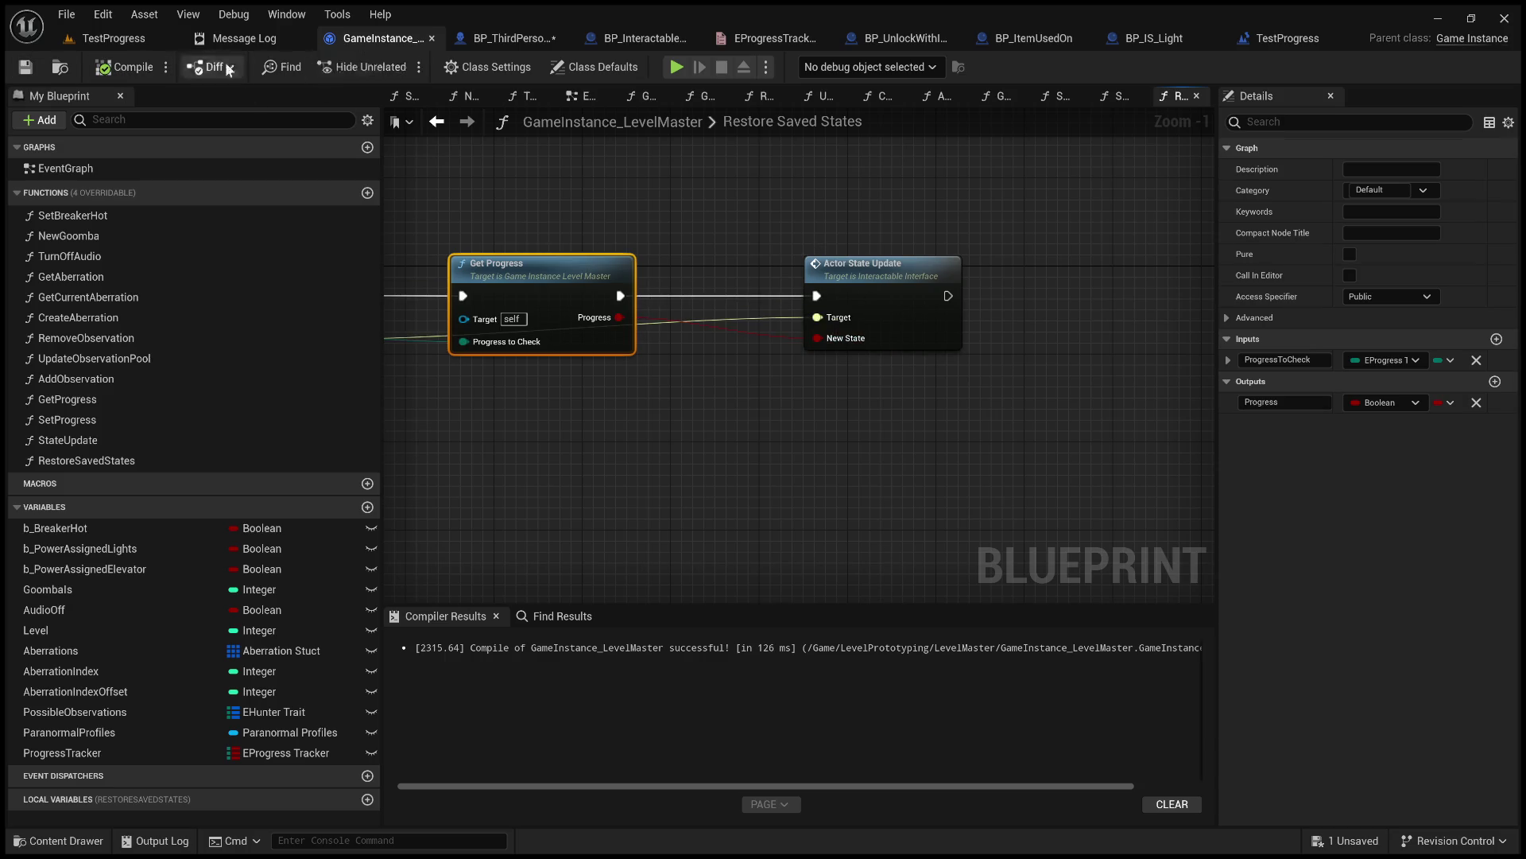
left_click(140, 41)
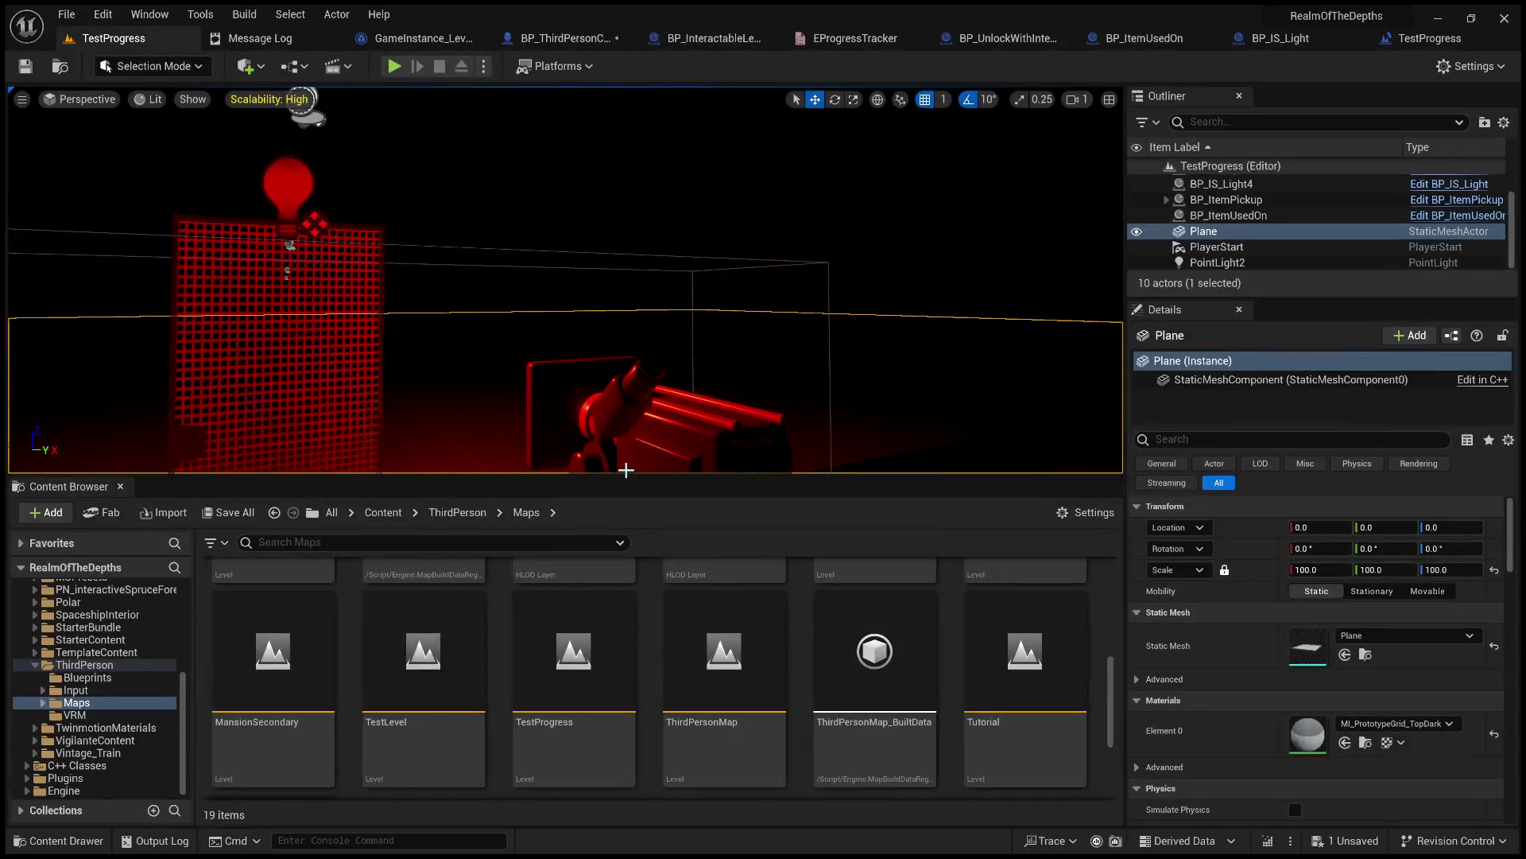
left_click_drag(617, 480, 675, 673)
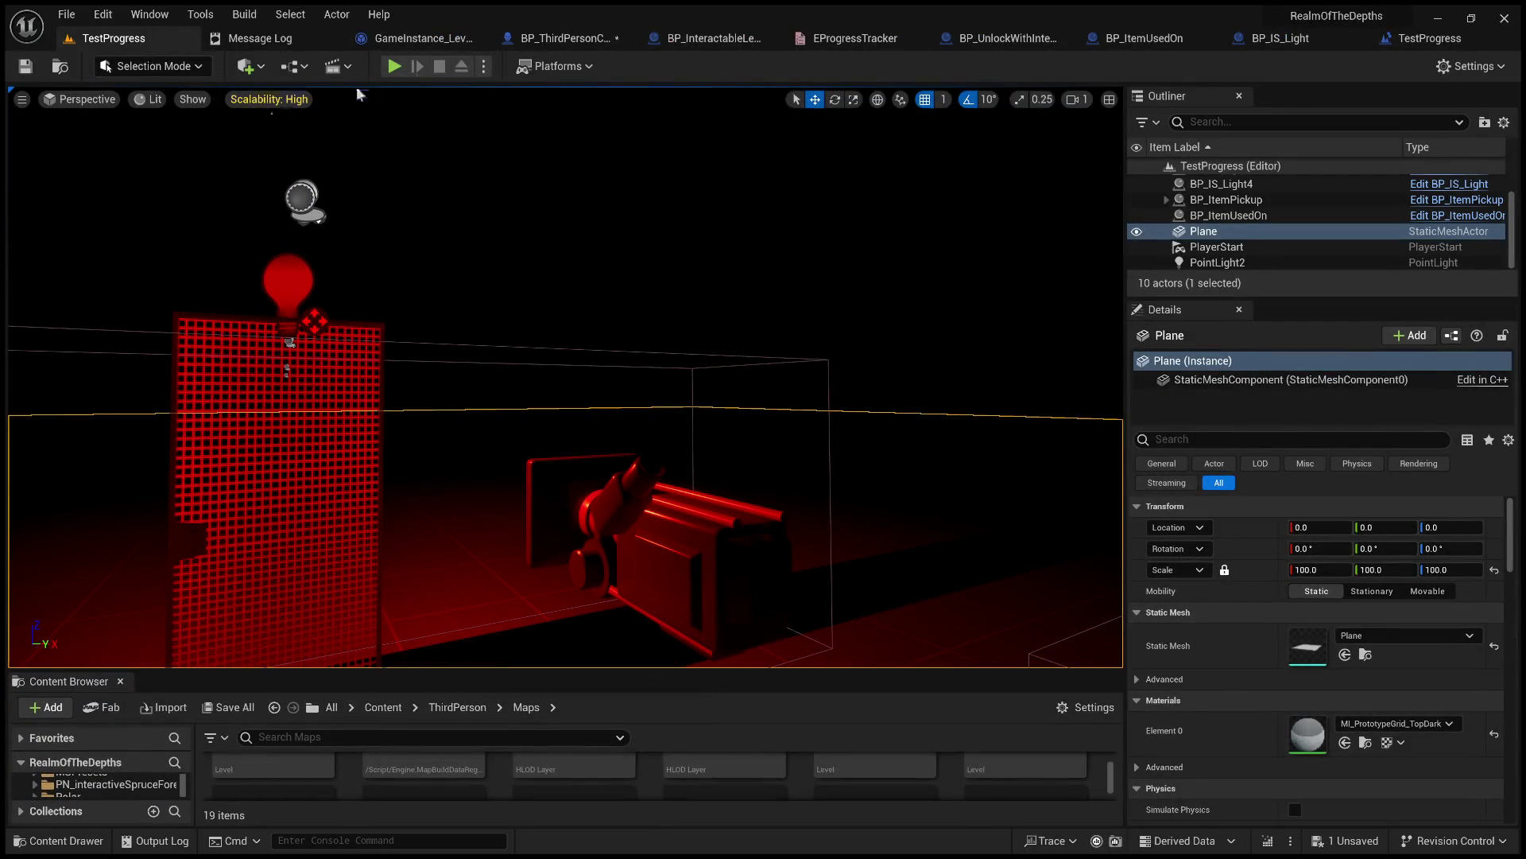
left_click(1390, 38)
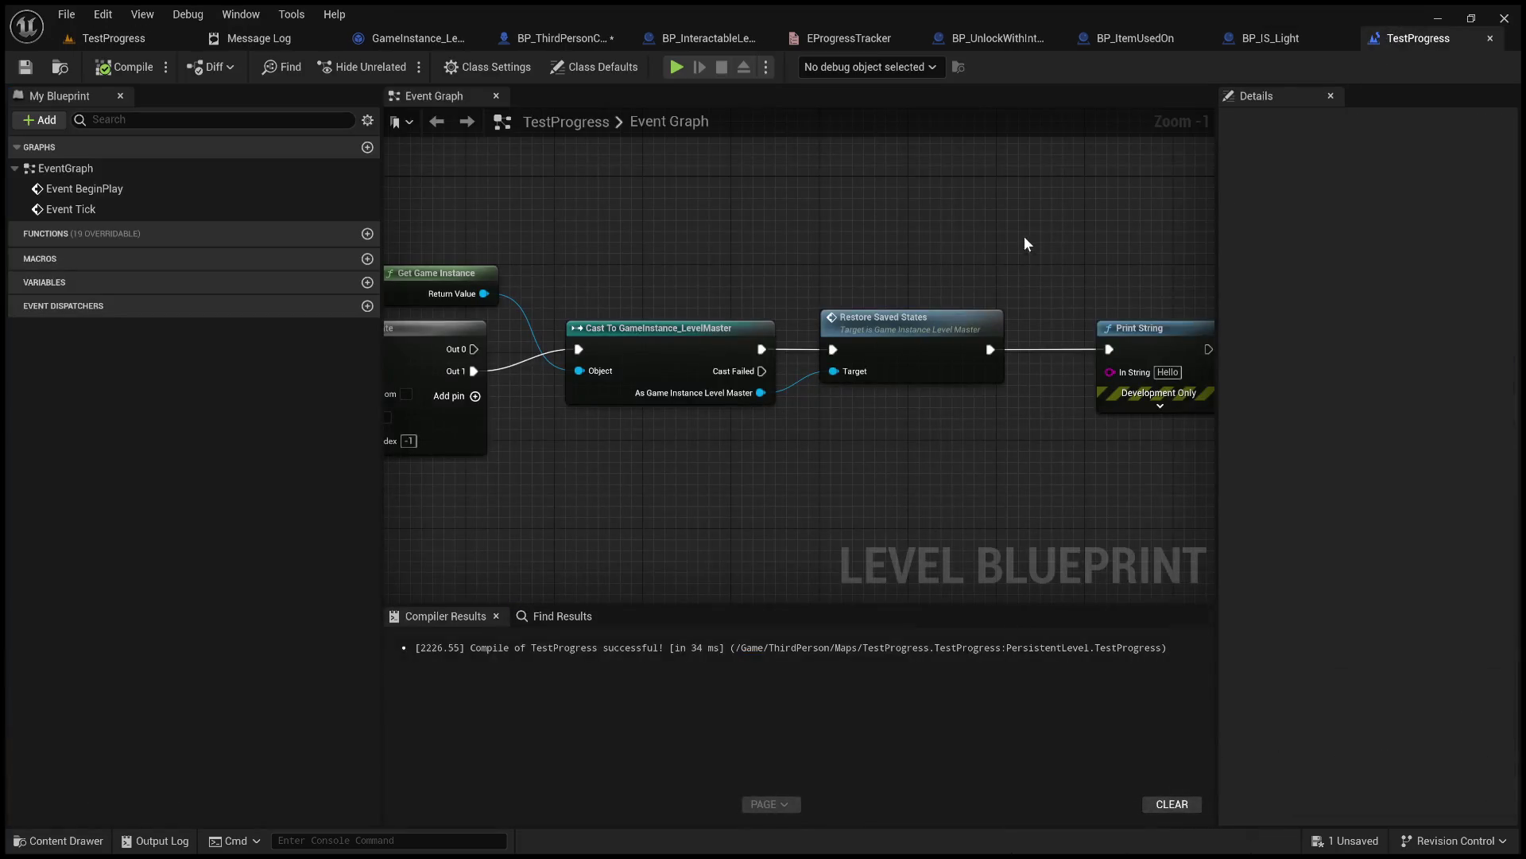
left_click(1187, 379)
key("Delete")
Recompile the level blueprint, start a play test and pick up the key from the floor.
left_click(123, 67)
left_click(115, 40)
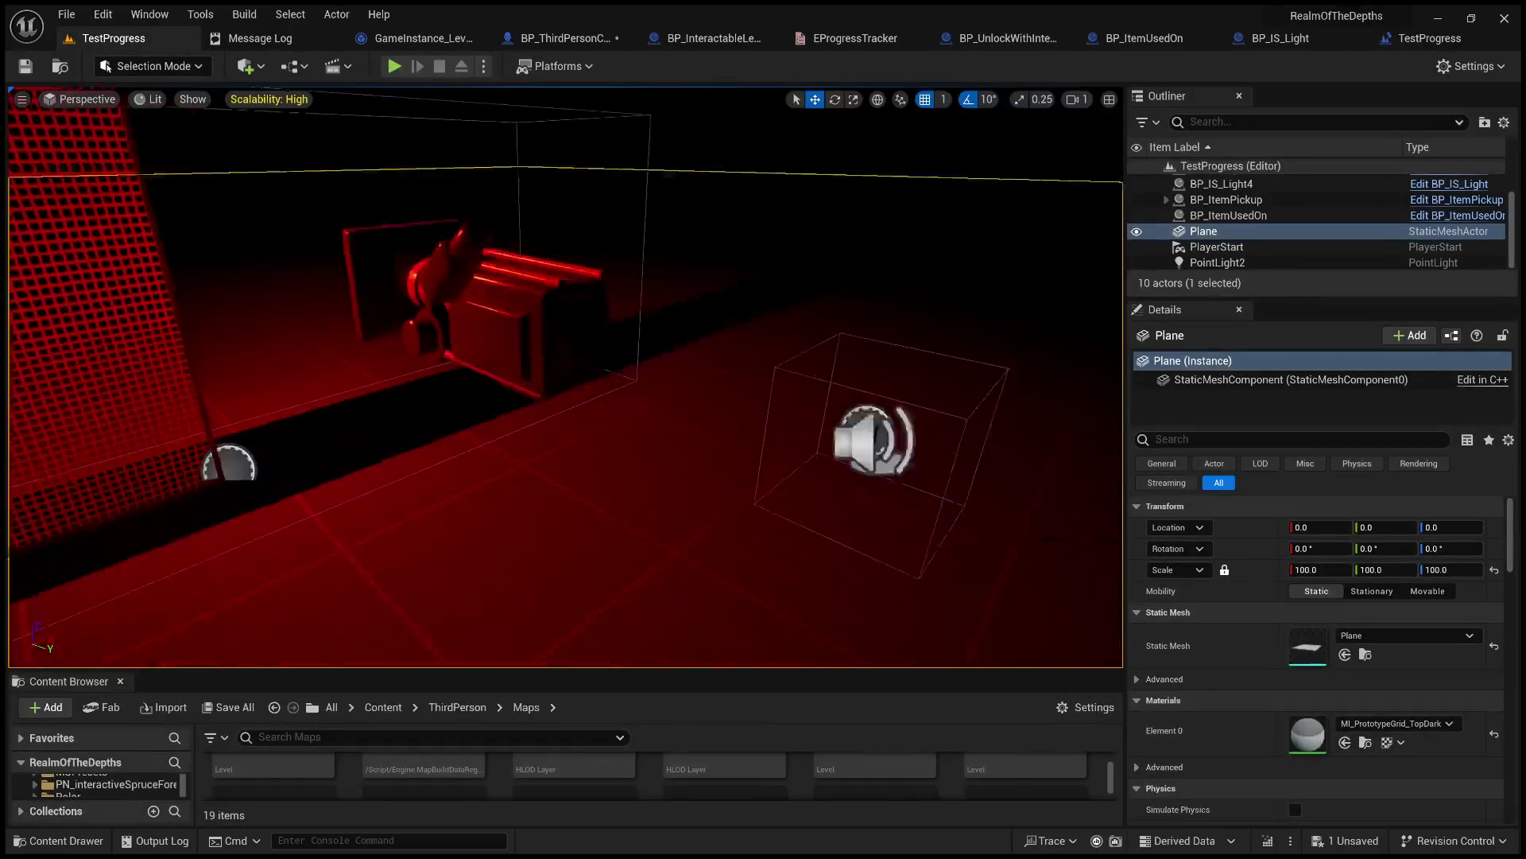
key("alt+p")
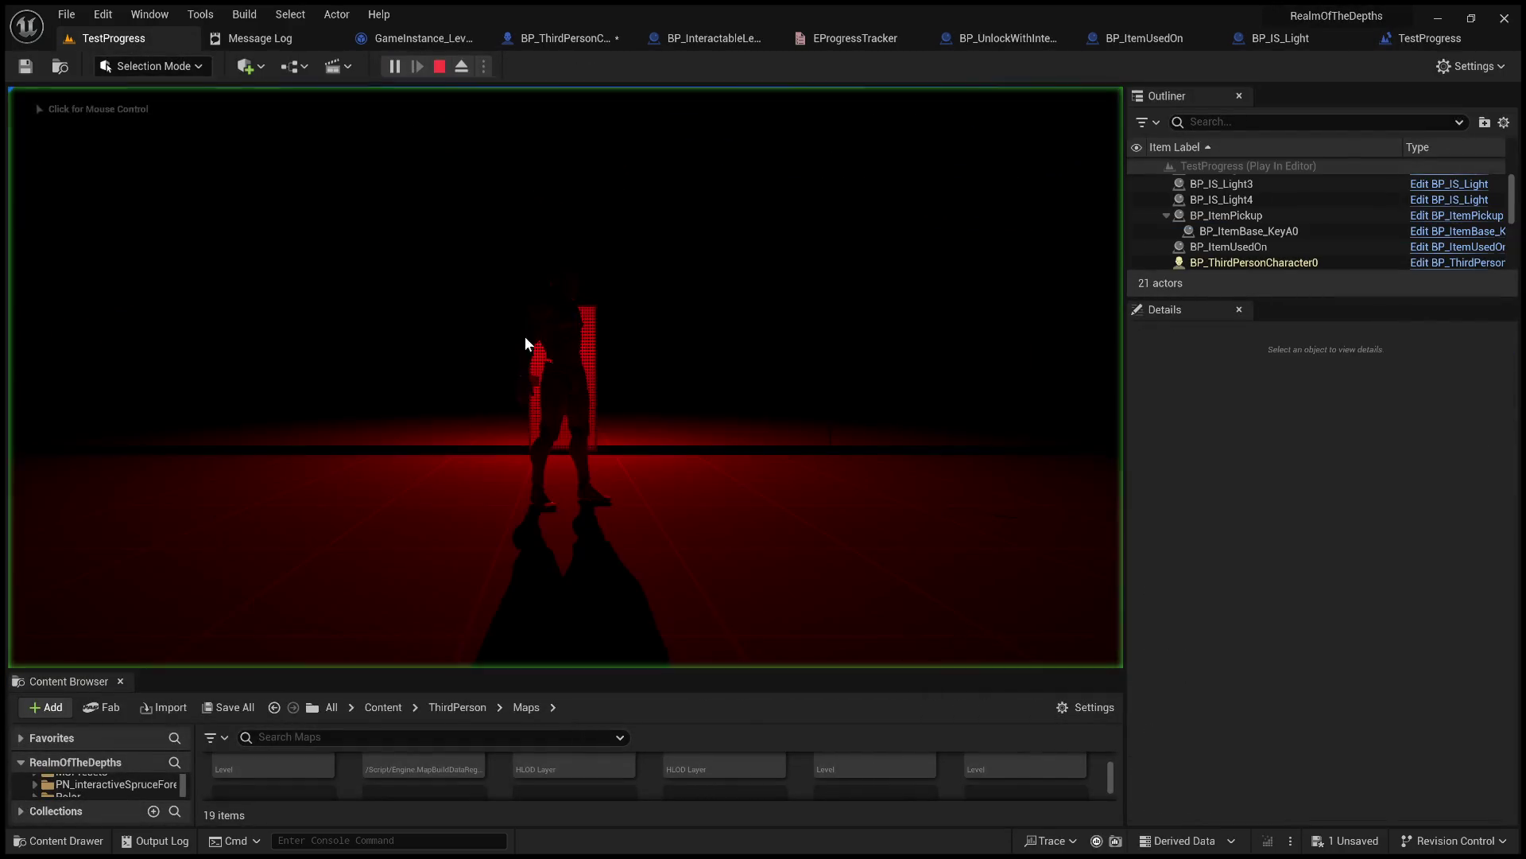
key("e")
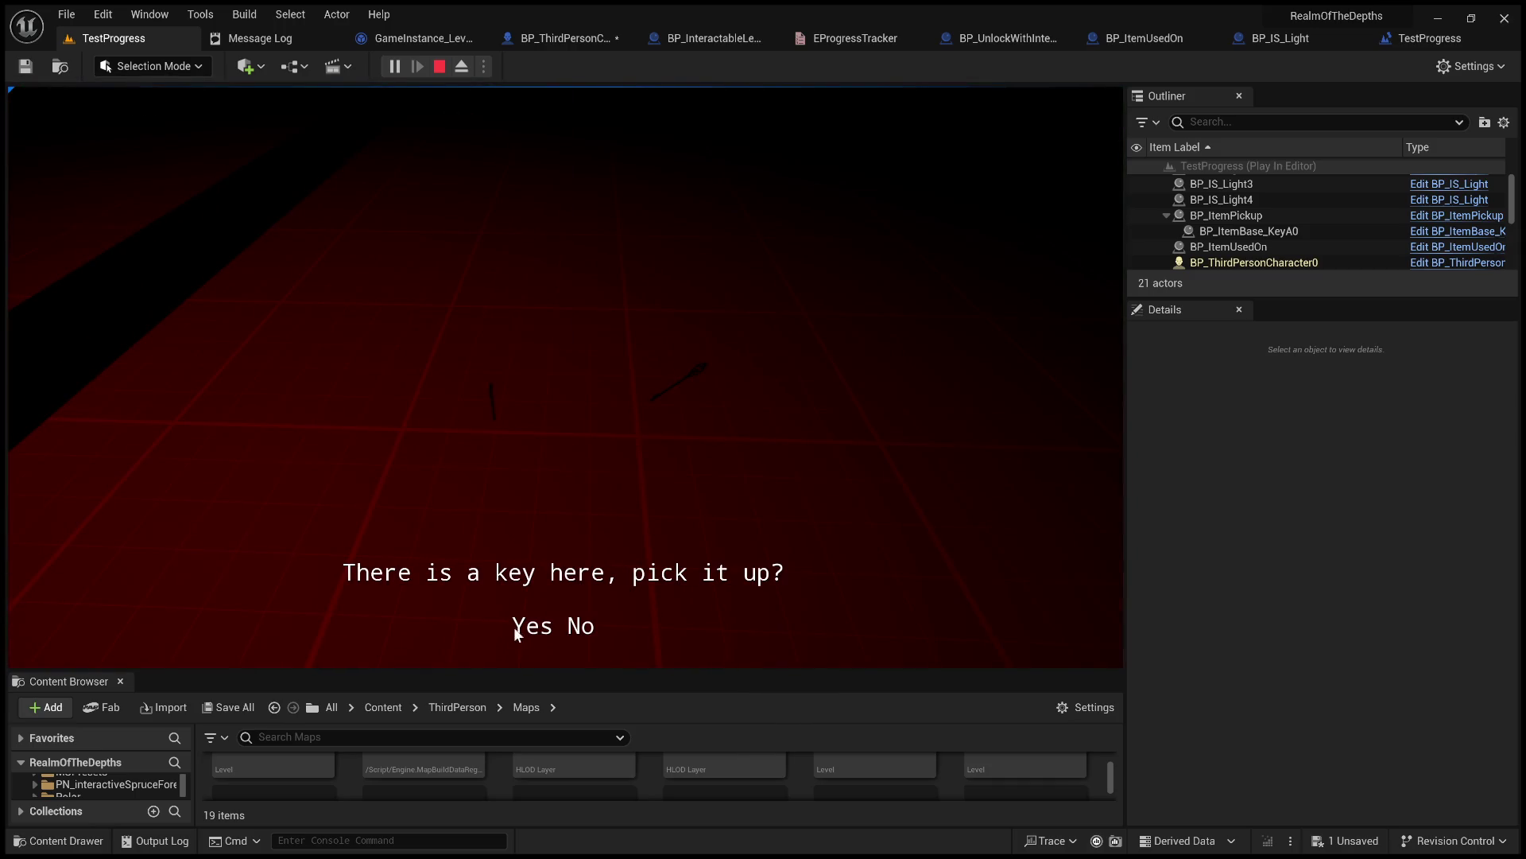
left_click(515, 628)
Use the F10 key item from the inventory to open the locked door.
key("e")
left_click(737, 310)
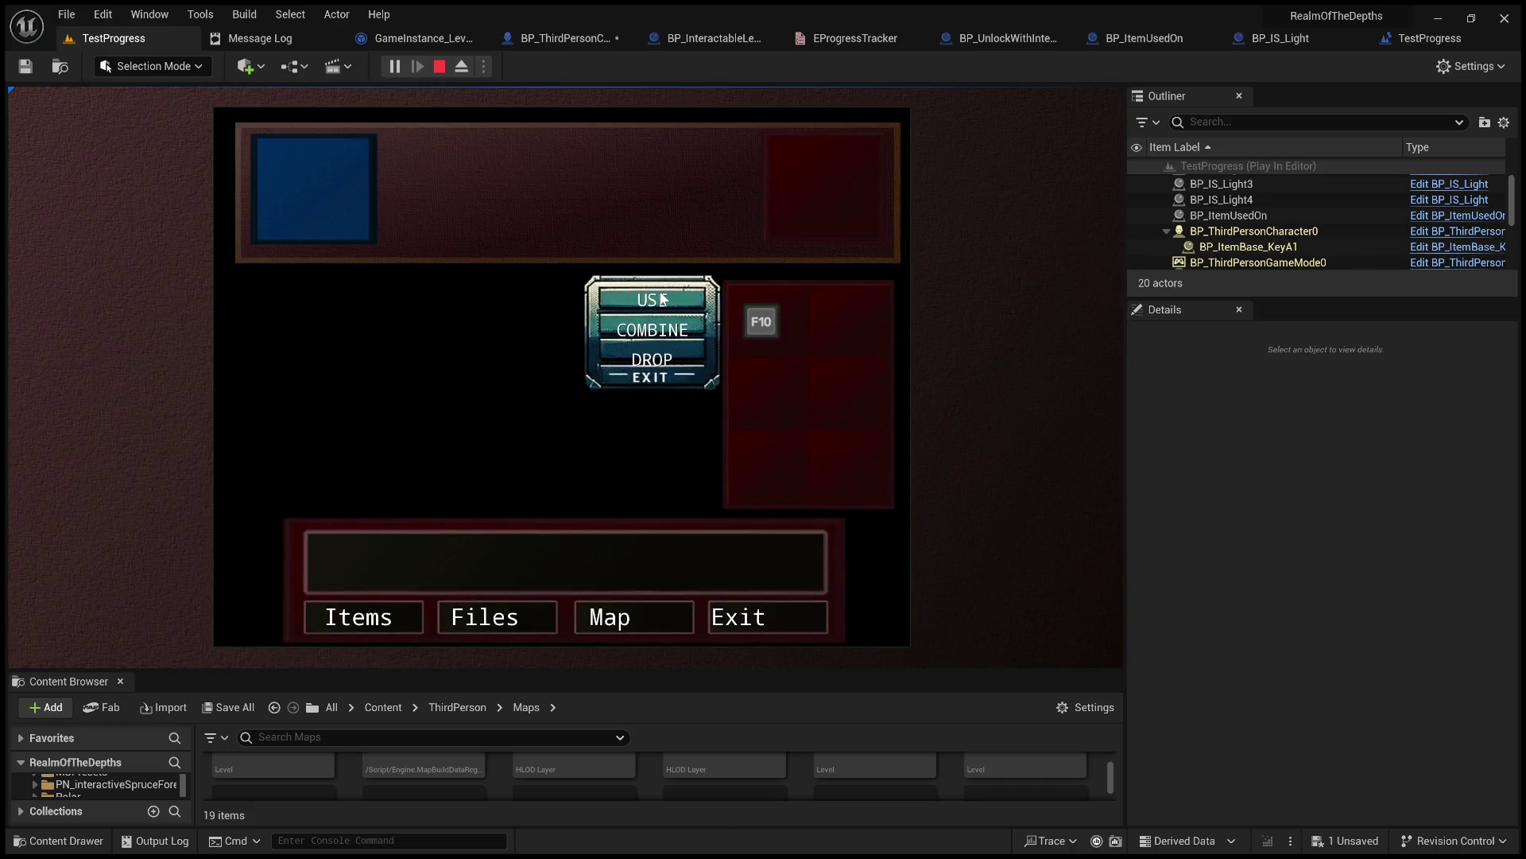
left_click(647, 294)
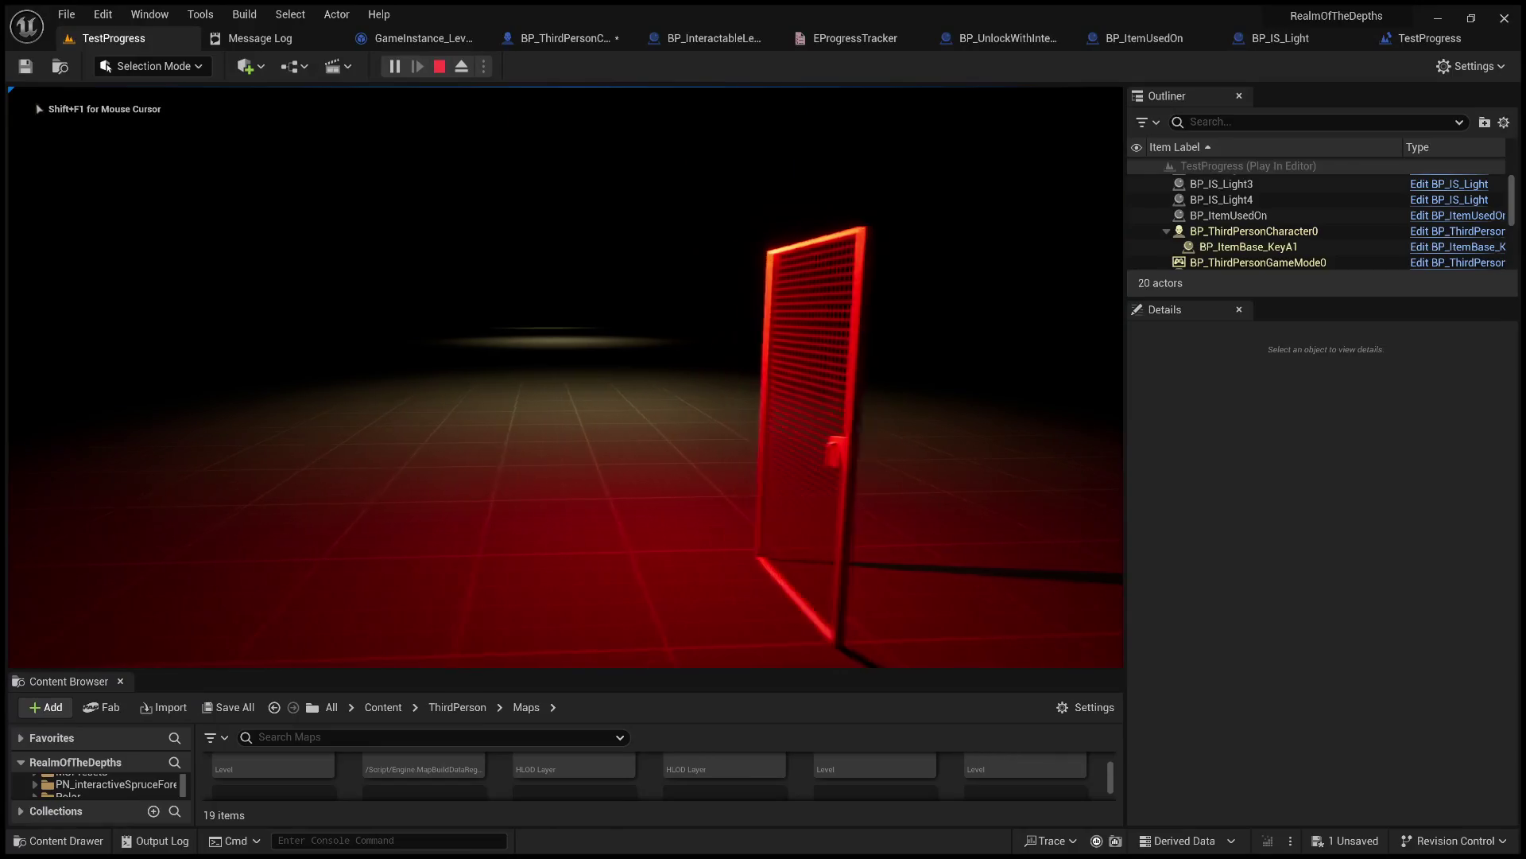
Eject to the editor and reset the level with the RestartLevel console command.
key("F8")
left_click(488, 647)
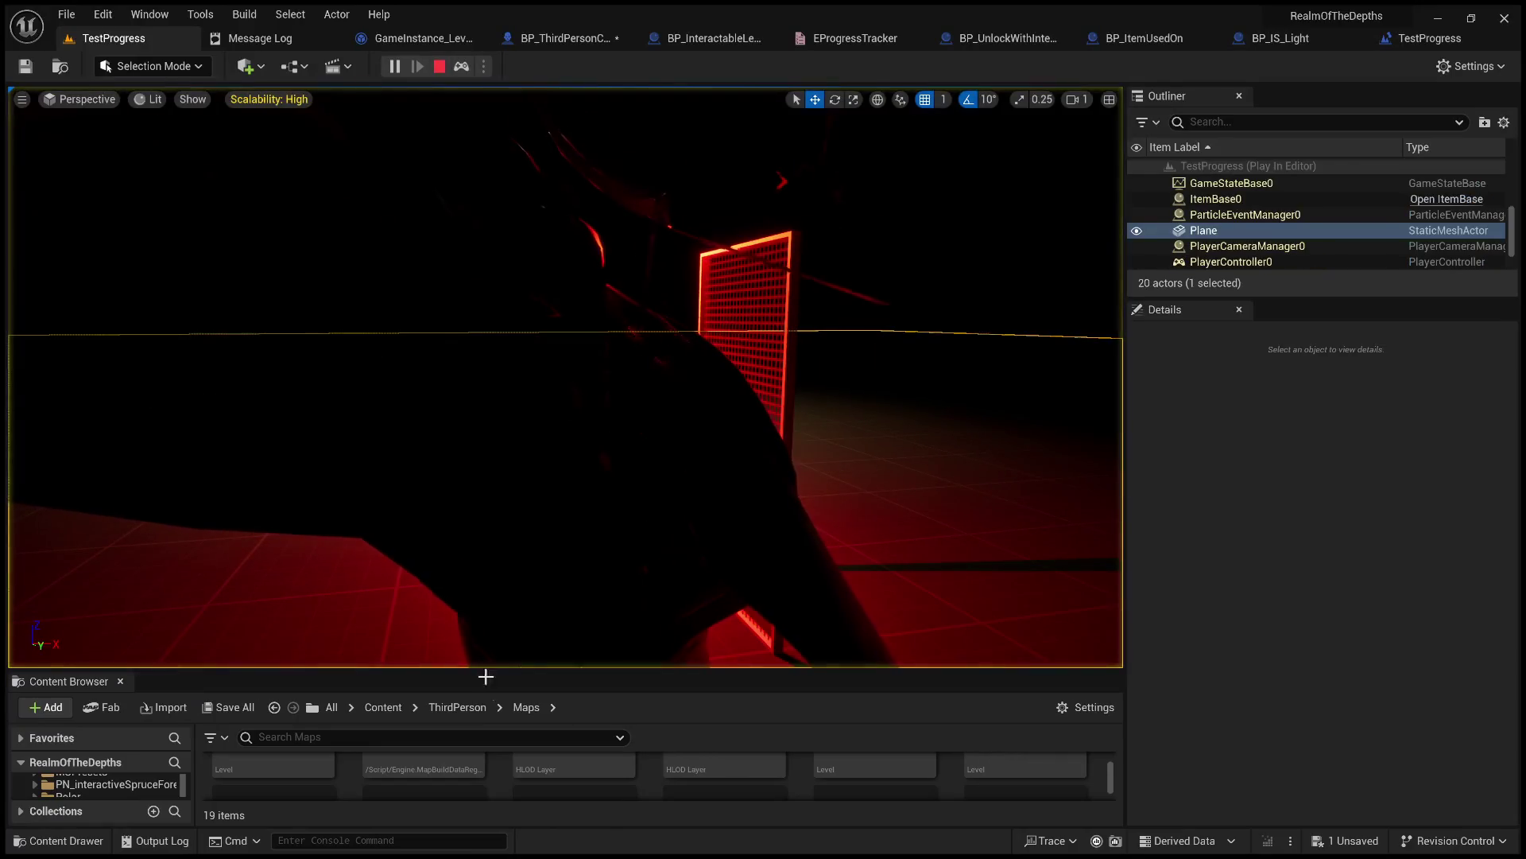
left_click(422, 840)
type("RestartL")
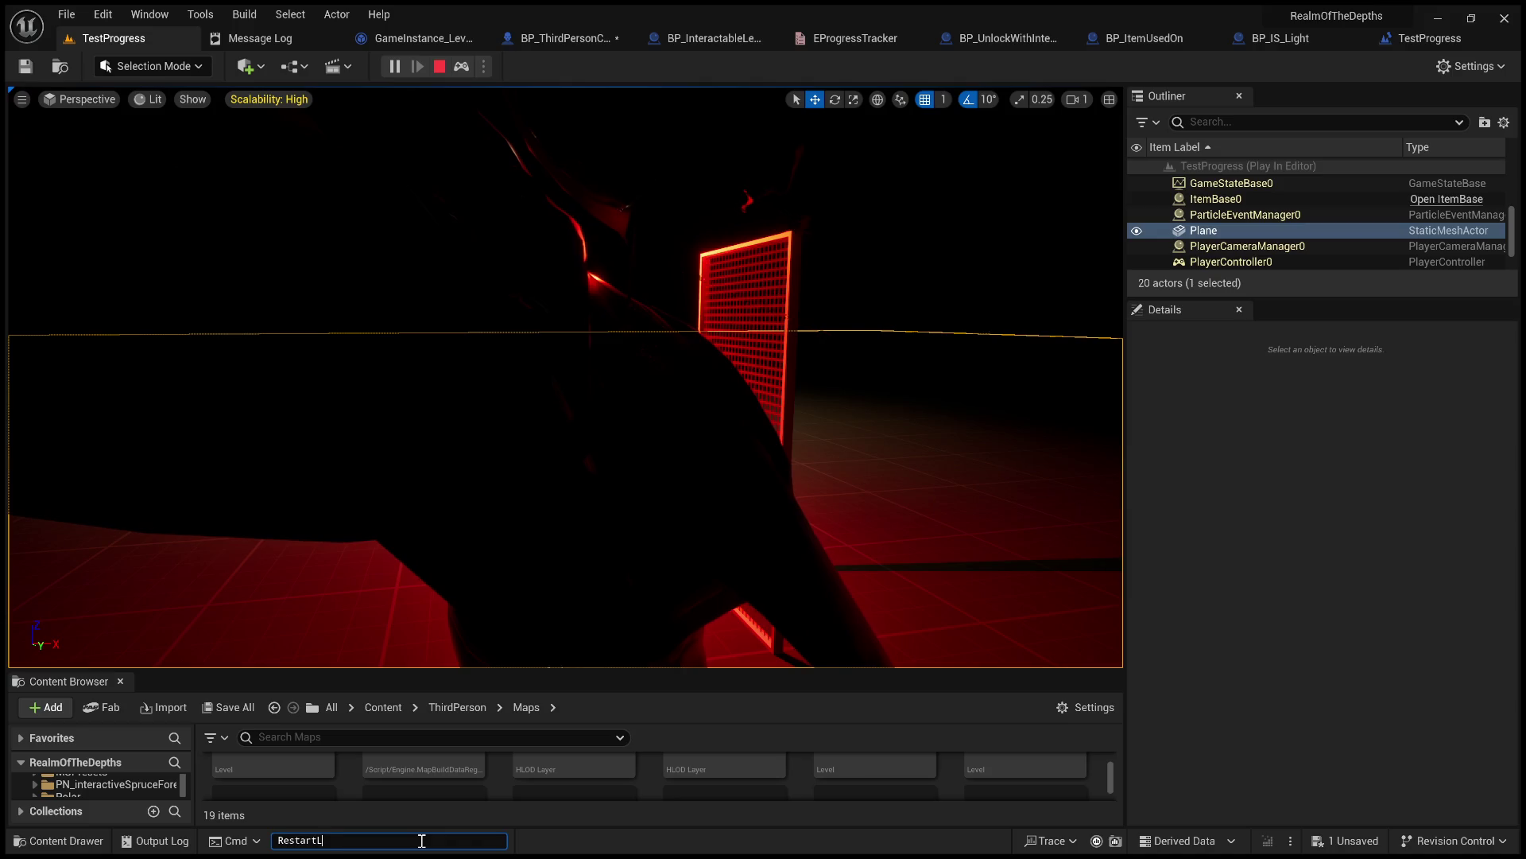
type("evel")
key("Return")
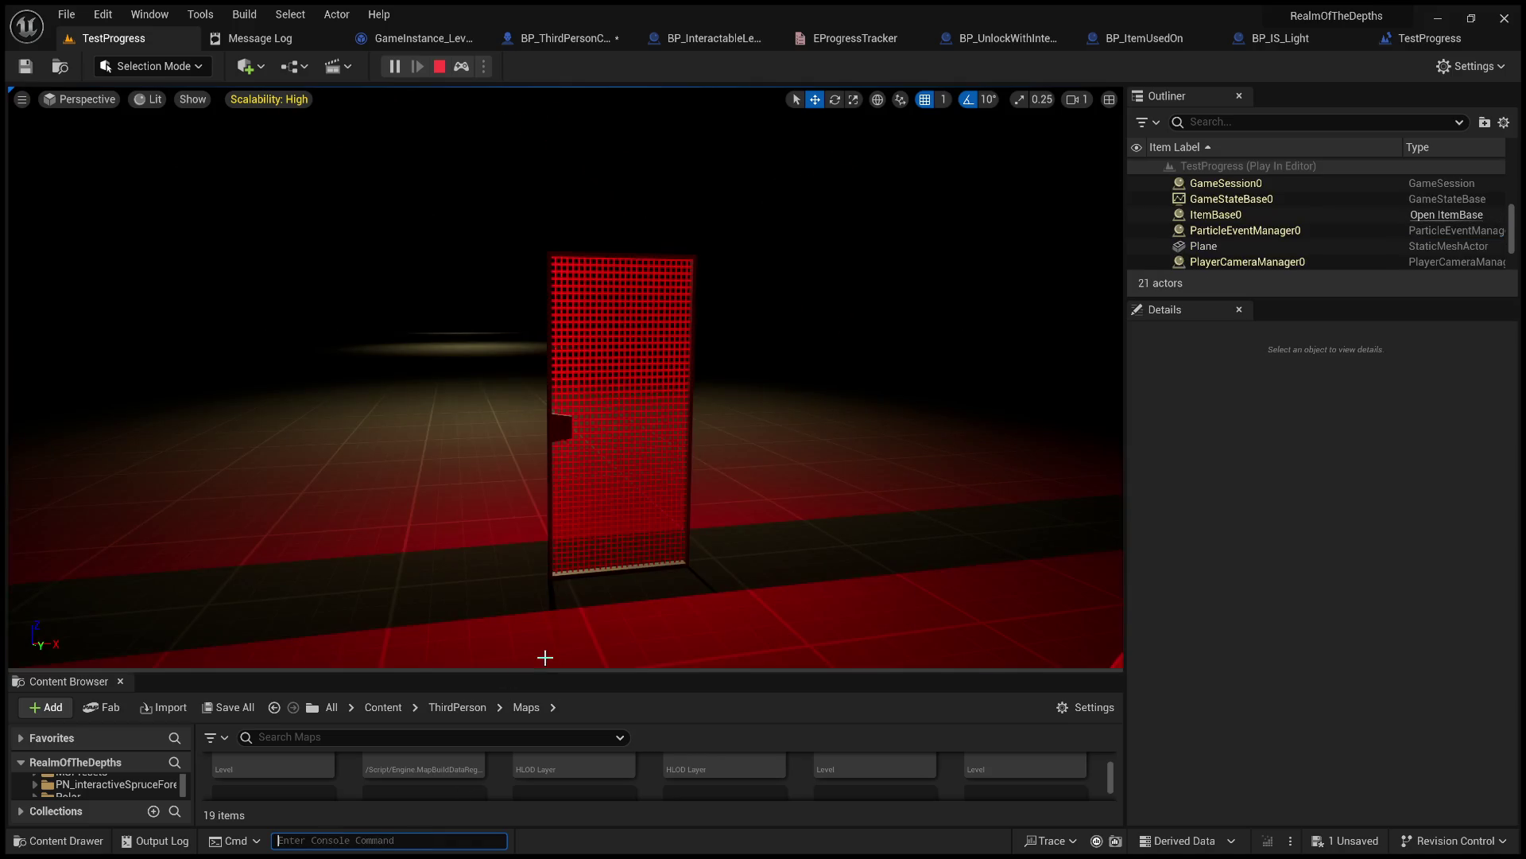
Walk the character back toward the closed door, then end the play session.
left_click(664, 481)
key("s")
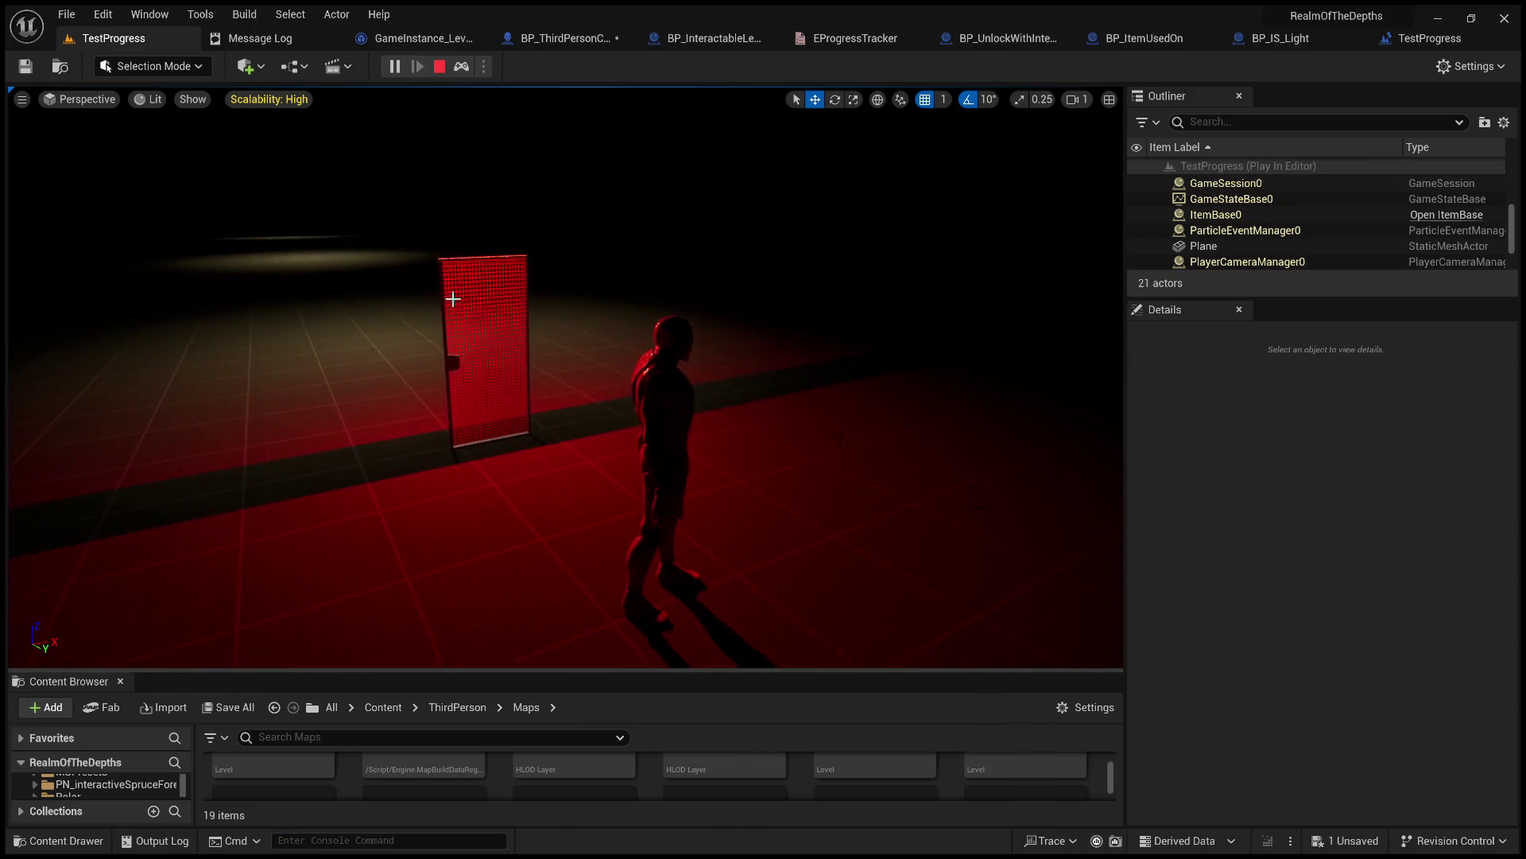
key("Escape")
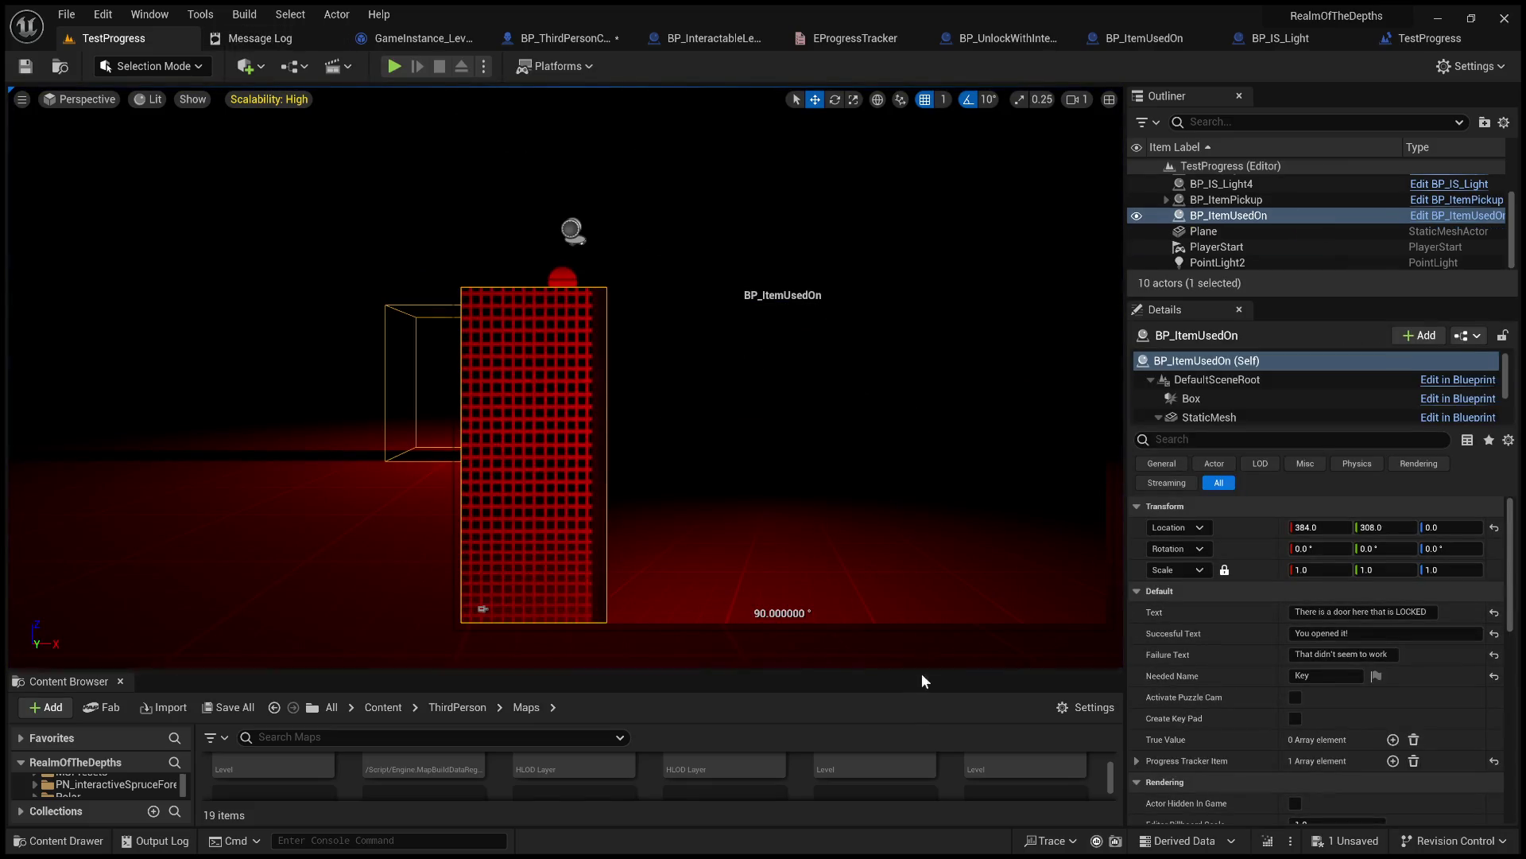
Enlarge the Content Browser and frame BP_ItemUsedOn's SET and Timeline nodes in the Event Graph.
left_click_drag(933, 669, 933, 318)
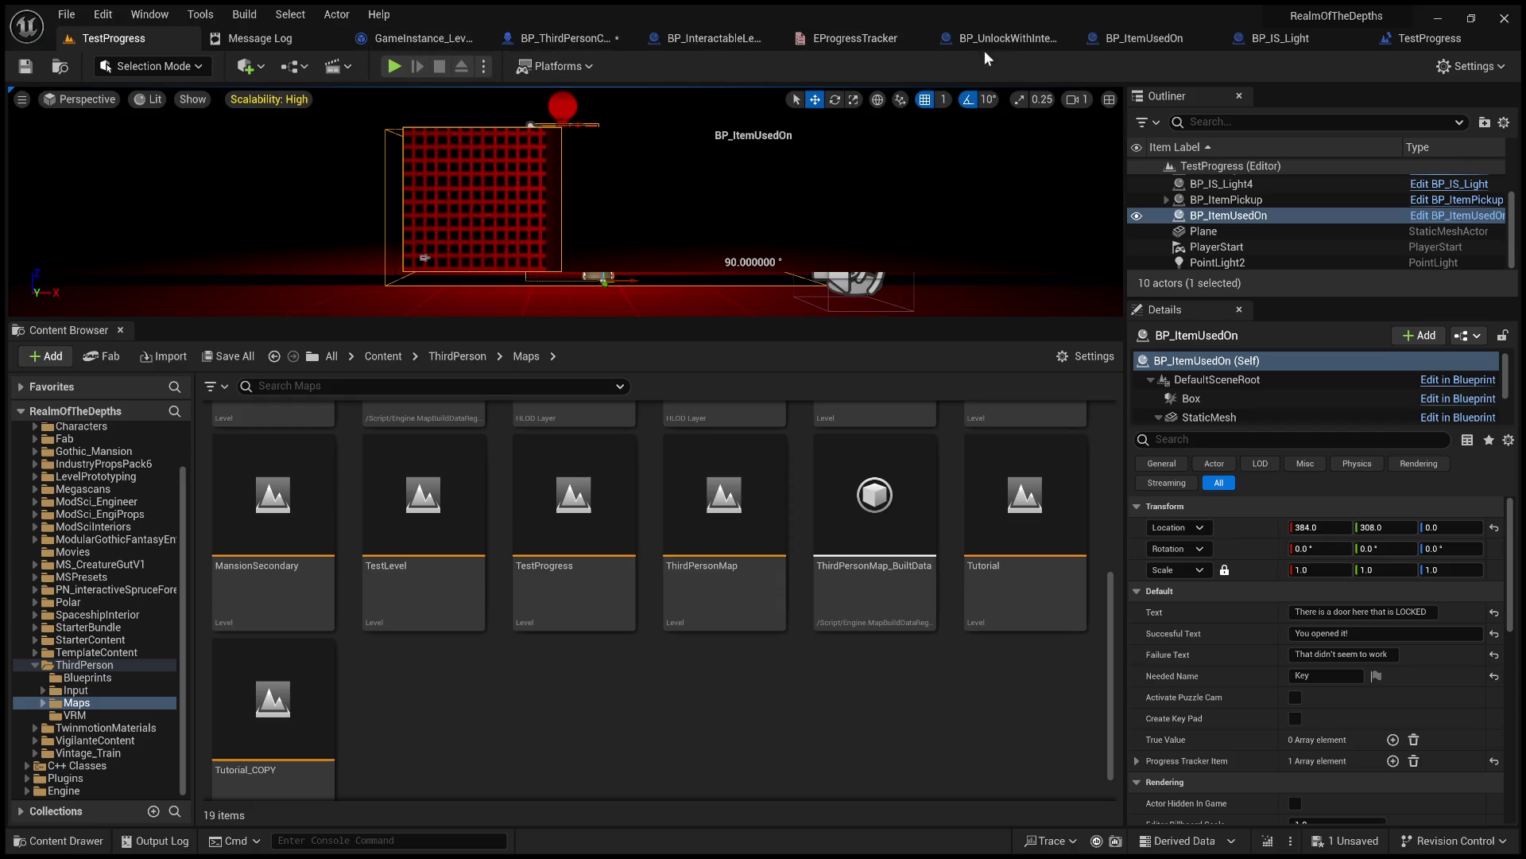
left_click(1163, 40)
scroll(544, 499, "down", 4)
mouse_move(544, 499)
left_mouse_down()
mouse_move(743, 307)
mouse_move(777, 249)
left_mouse_up()
scroll(743, 306, "up", 1)
scroll(756, 315, "up", 1)
mouse_move(836, 332)
left_mouse_down()
mouse_move(355, 443)
mouse_move(355, 344)
mouse_move(808, 292)
mouse_move(712, 419)
left_mouse_up()
mouse_move(517, 378)
left_mouse_down()
mouse_move(596, 398)
mouse_move(630, 323)
mouse_move(570, 234)
left_mouse_up()
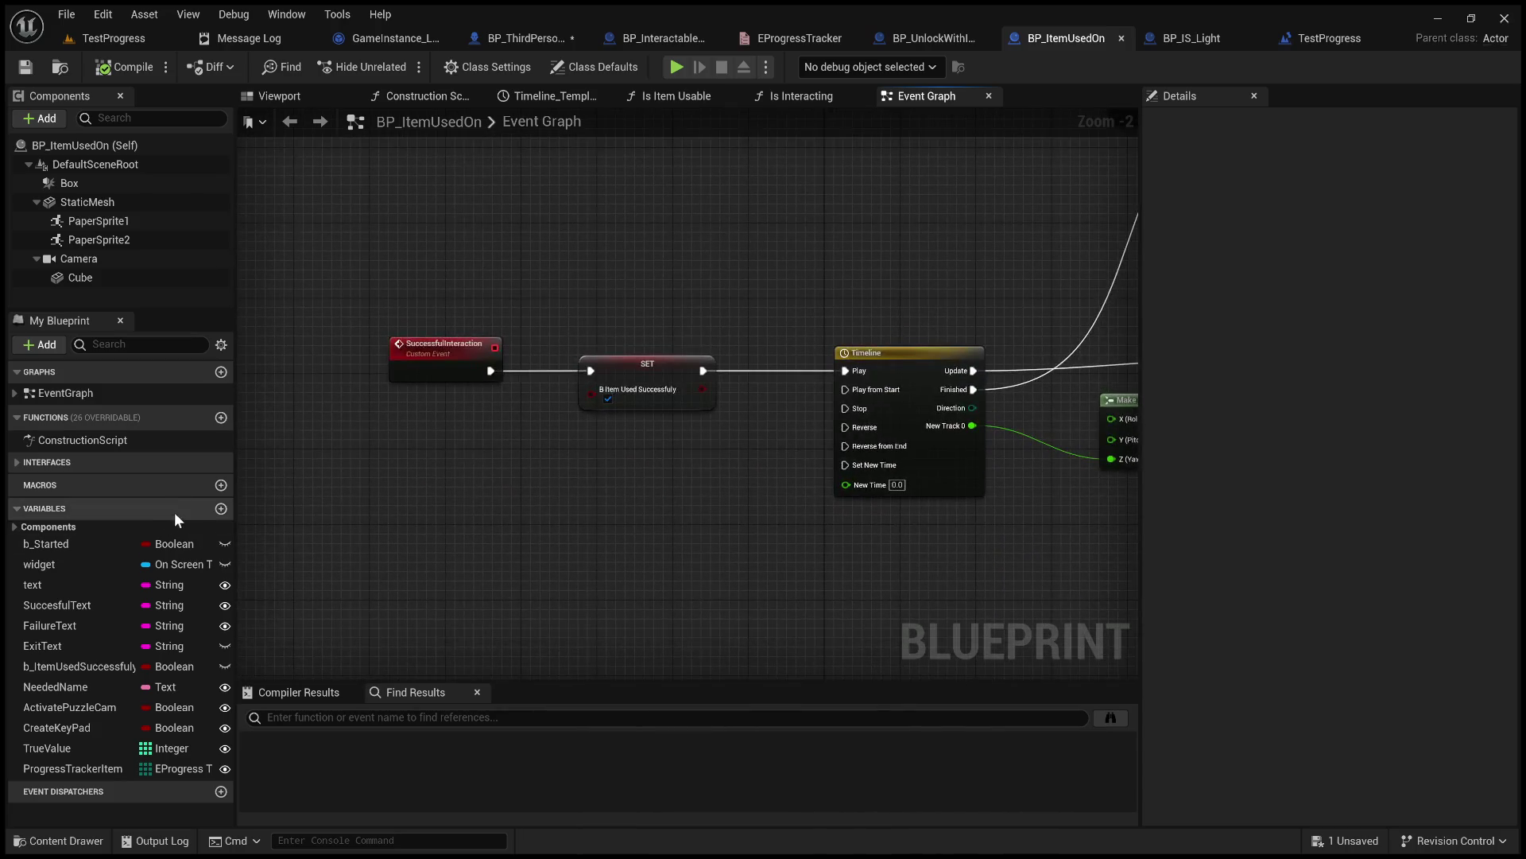
Expand Interfaces > Interaction and open the Actor State Update function graph.
left_click(14, 461)
left_click(28, 481)
left_click(14, 481)
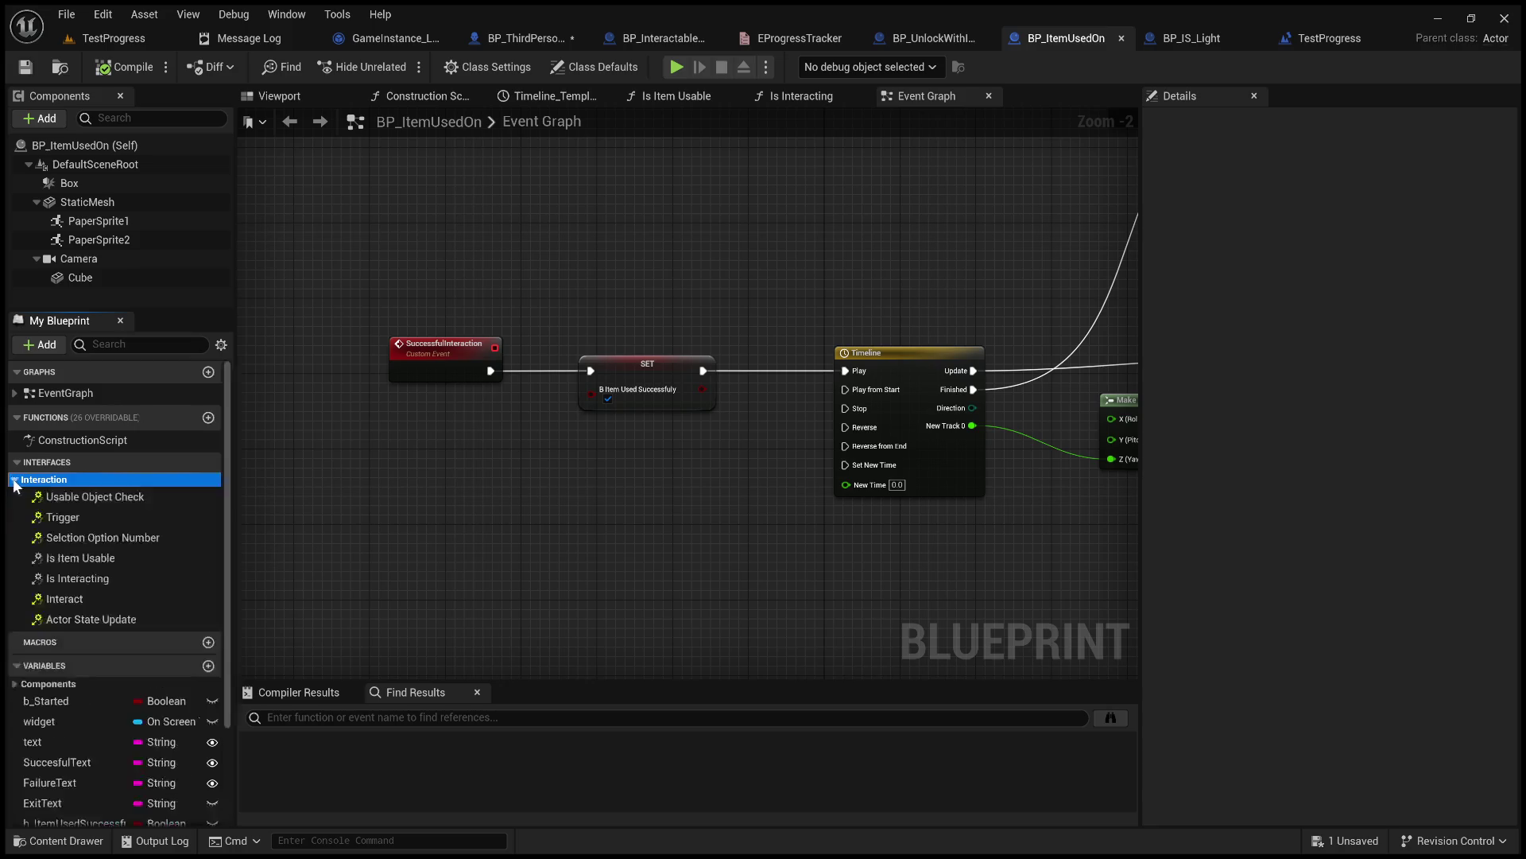
left_click(99, 619)
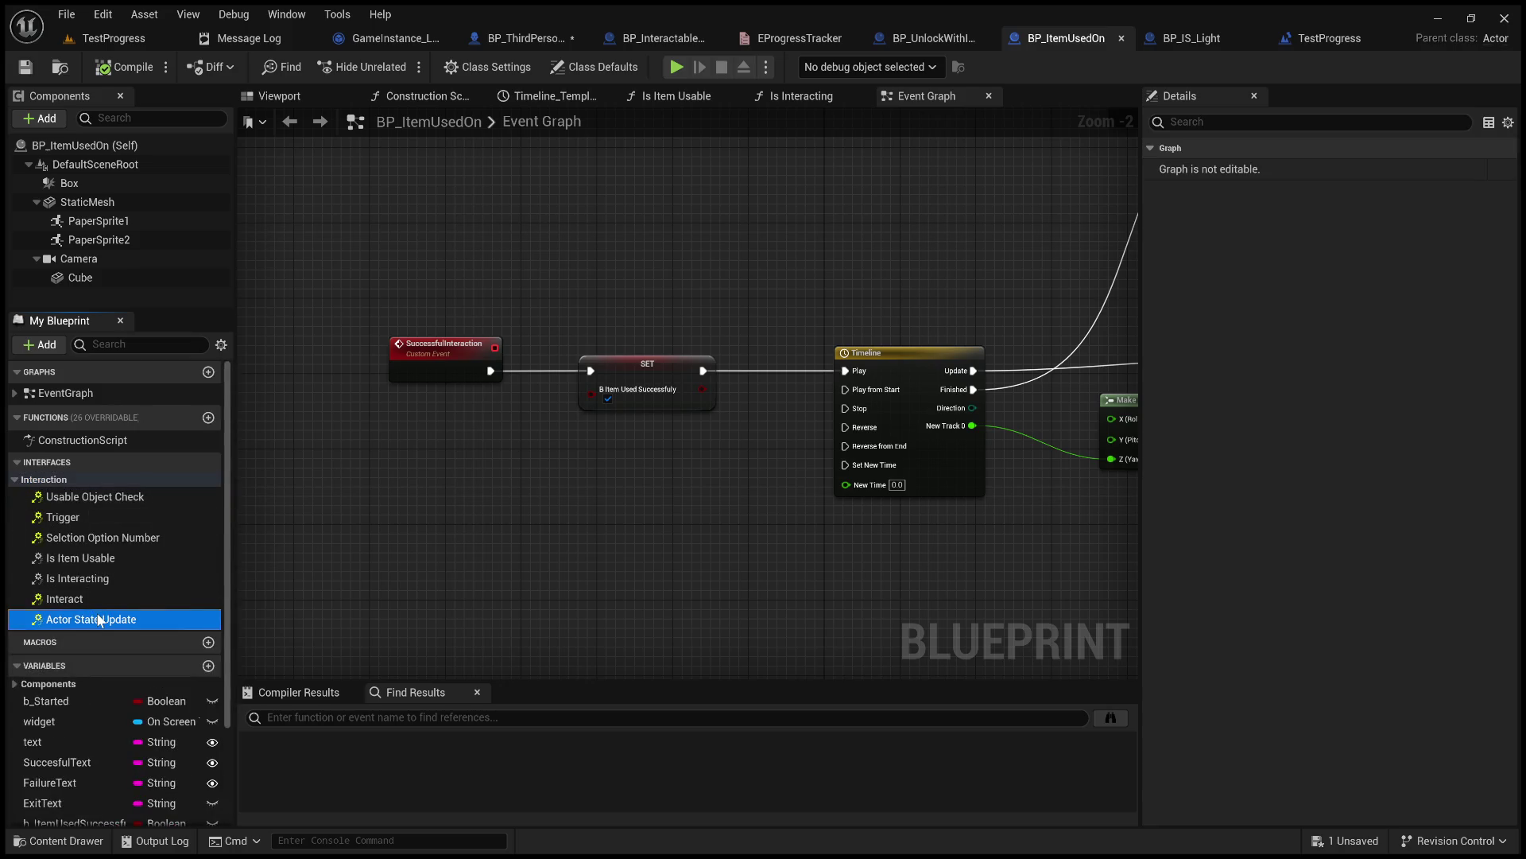
double_click(99, 619)
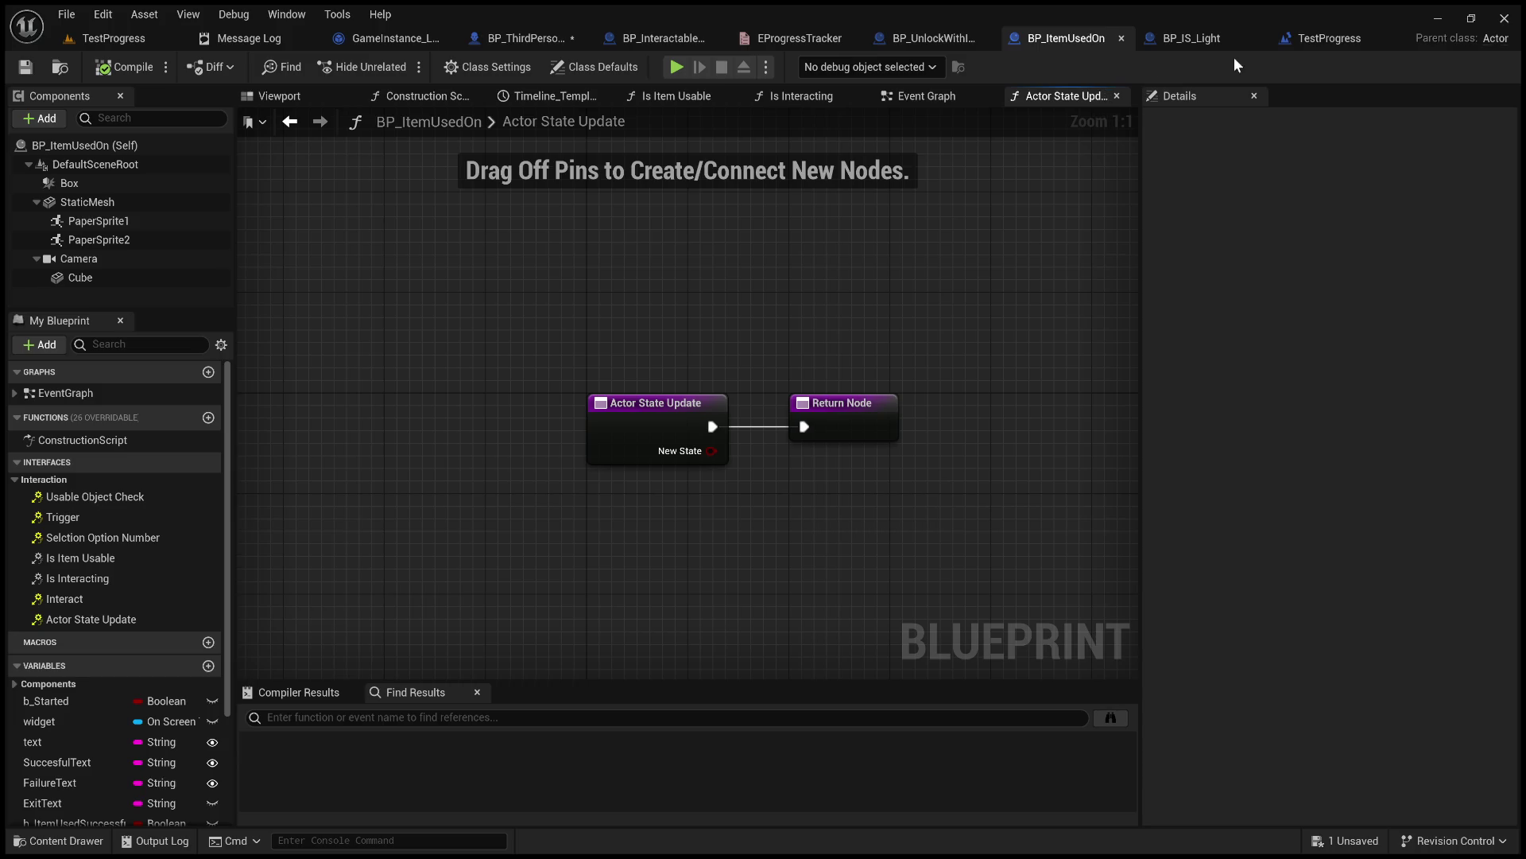
Compare against BP_IS_Light's Event Graph, then return to BP_ItemUsedOn.
left_click(1174, 42)
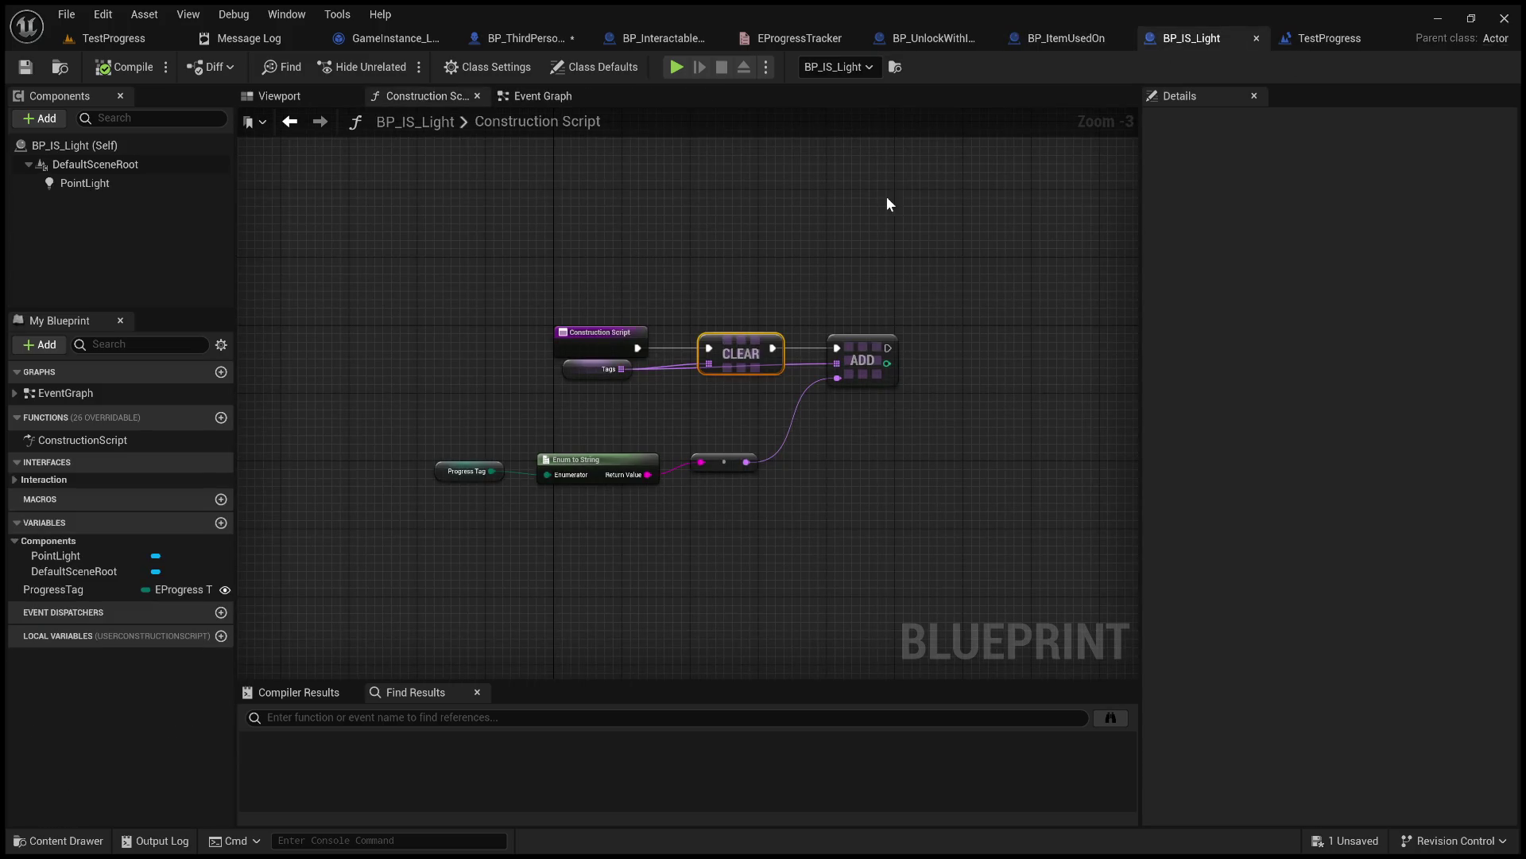
left_click(565, 98)
scroll(532, 536, "down", 3)
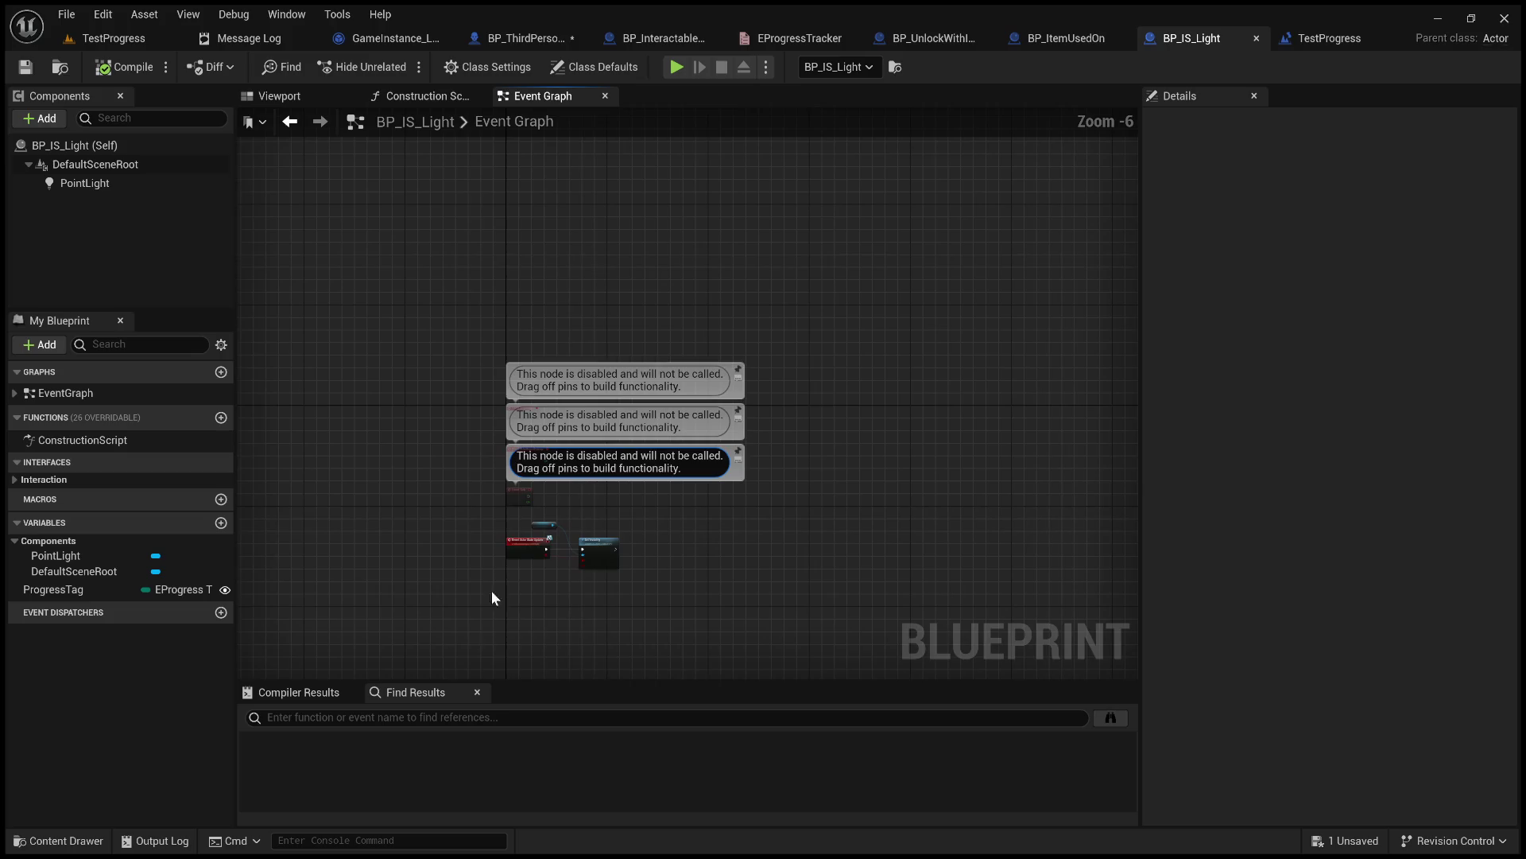
scroll(532, 503, "up", 7)
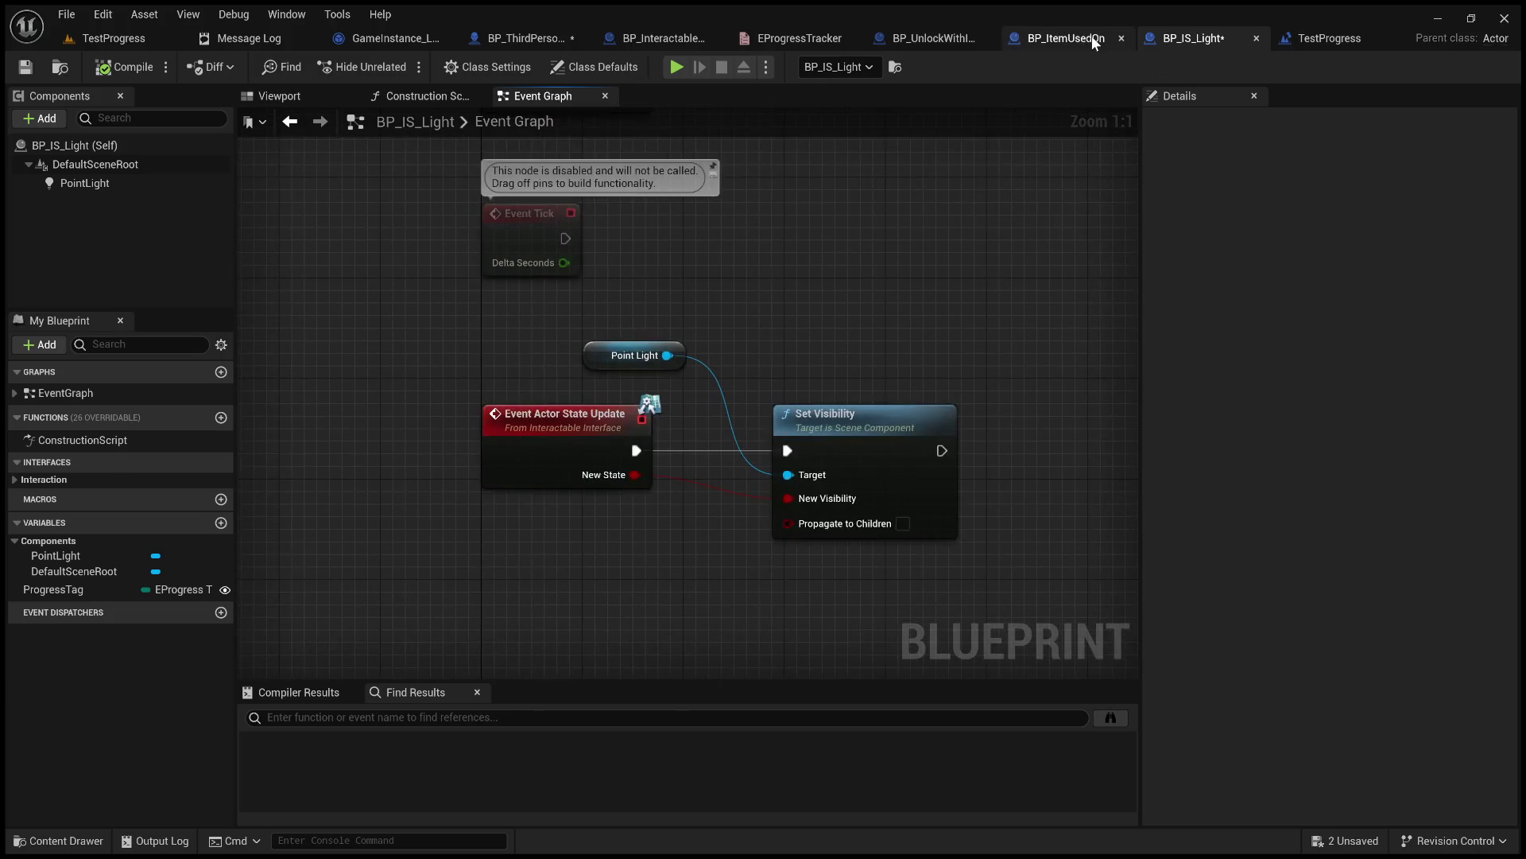
left_click(1065, 38)
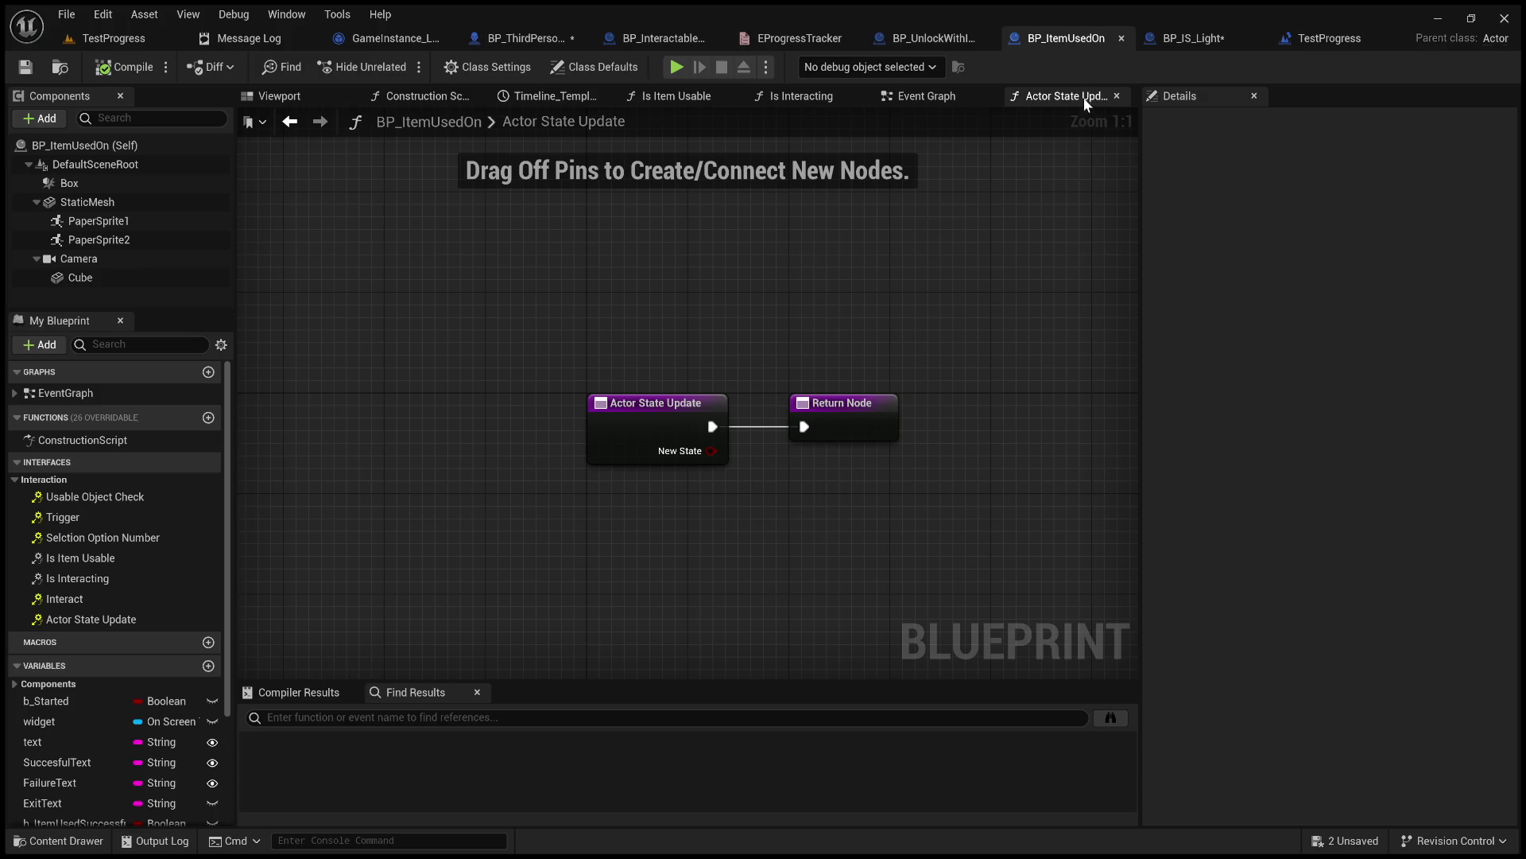
Close the Actor State Update function graph and list the event graph's events.
left_click(1117, 96)
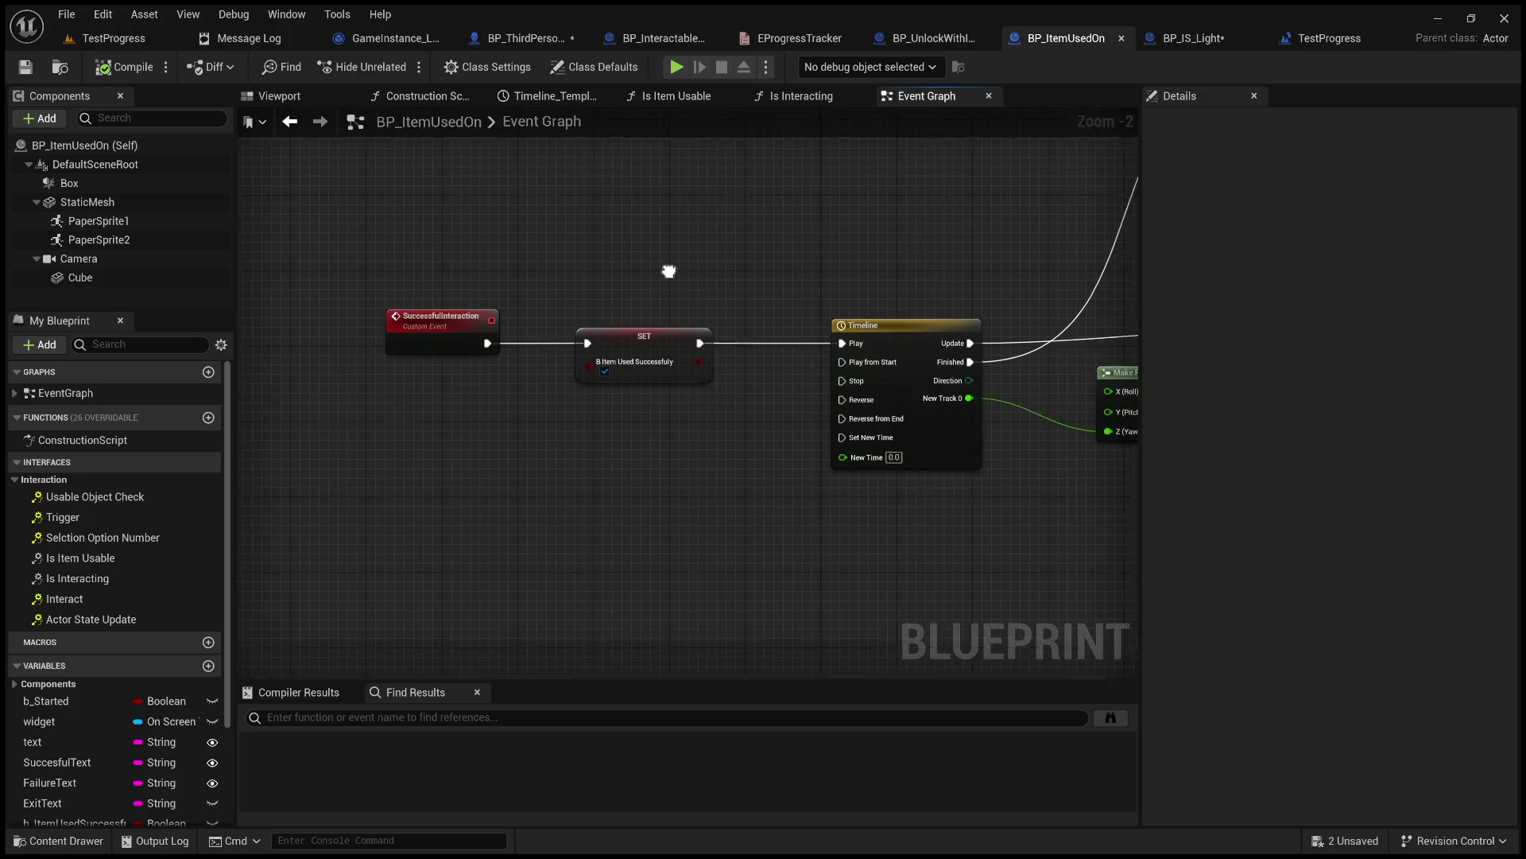
double_click(93, 621)
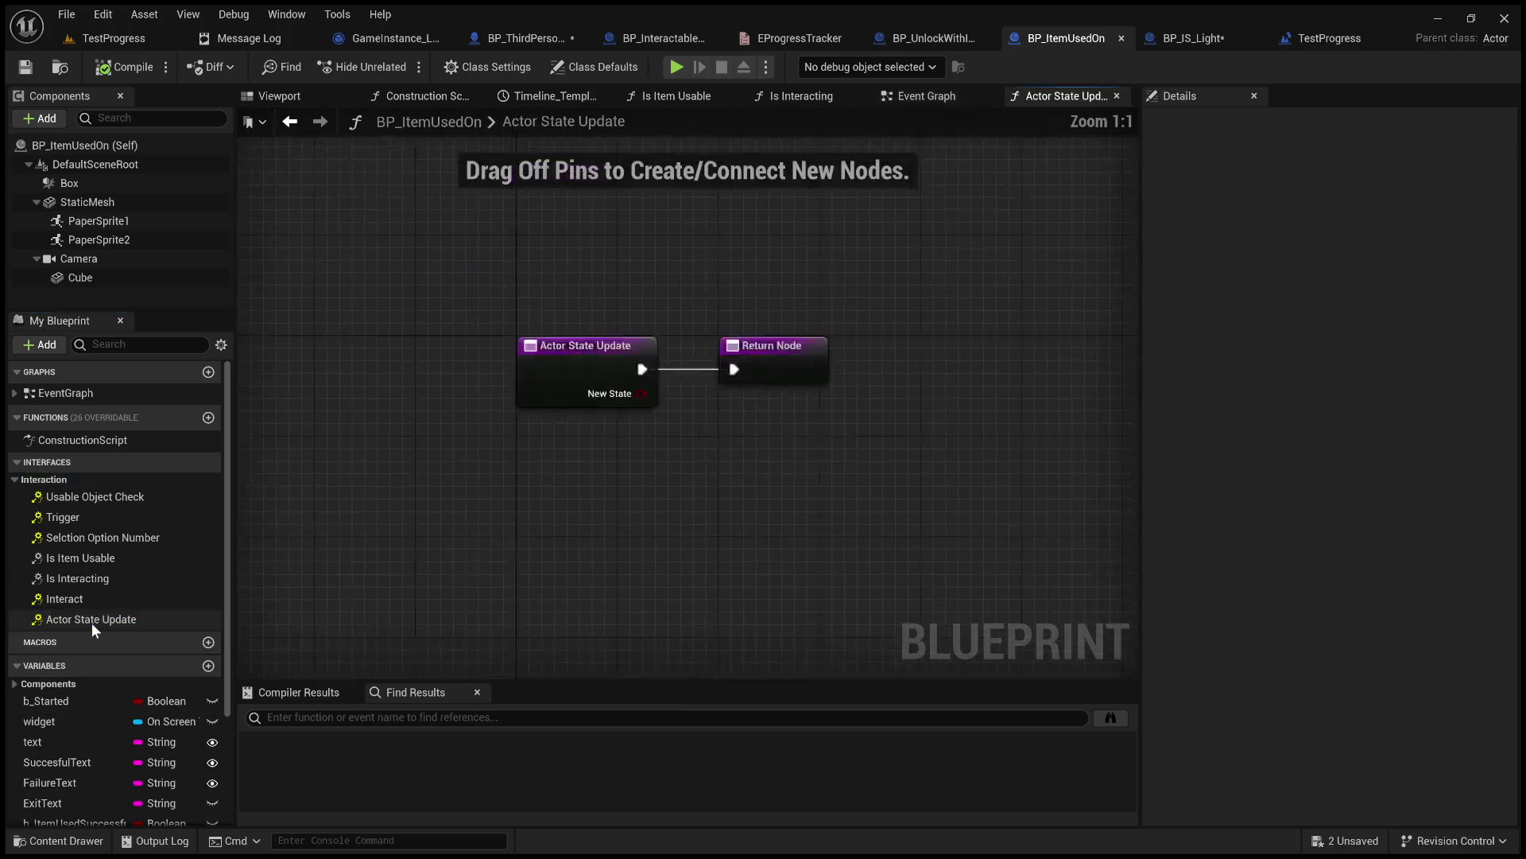
left_click(1117, 95)
left_click(15, 394)
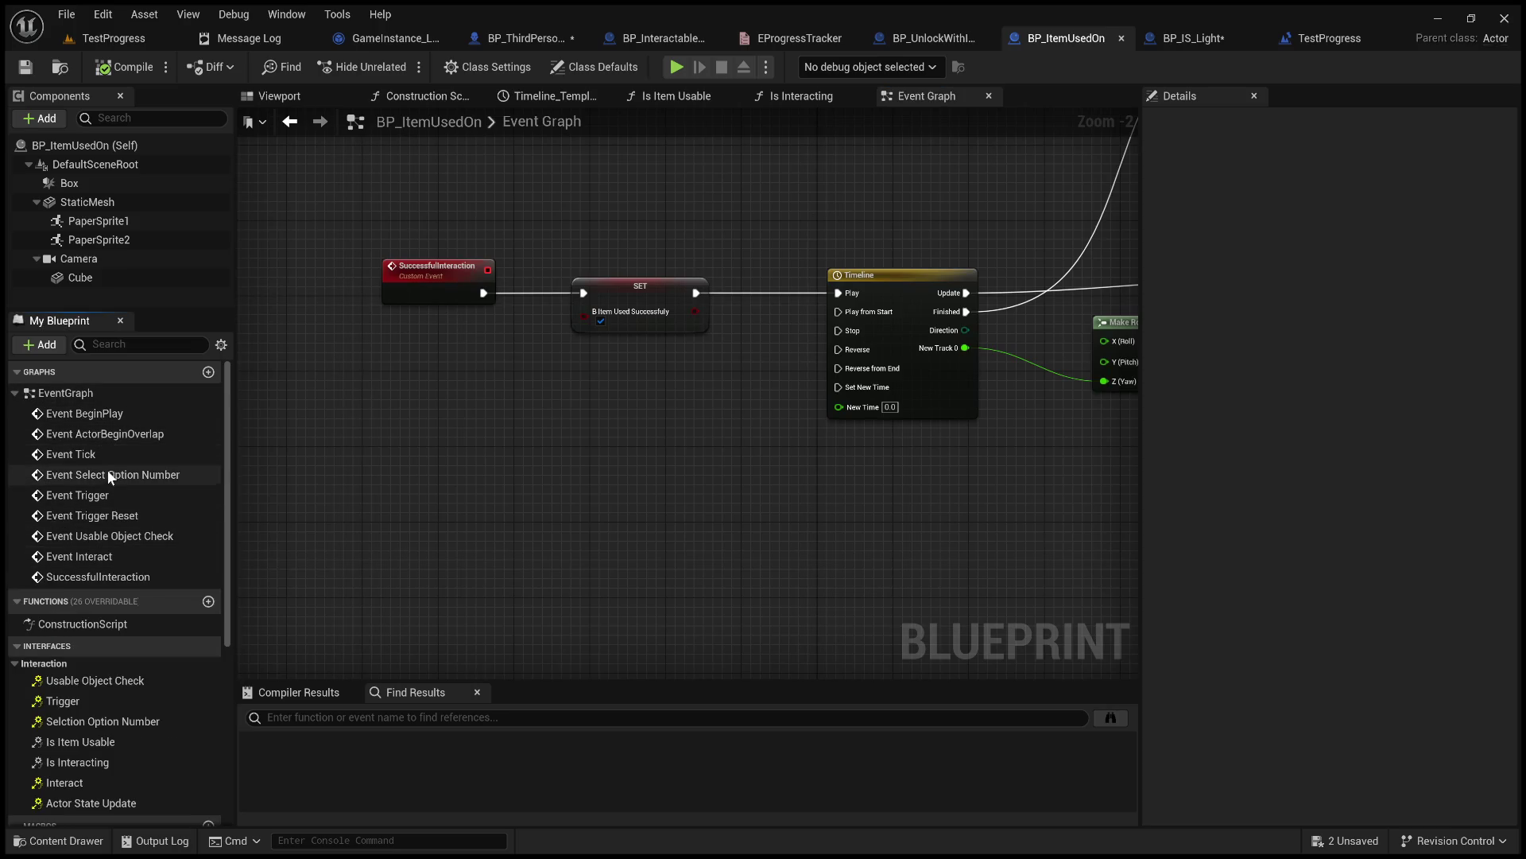
left_click_drag(551, 446, 459, 444)
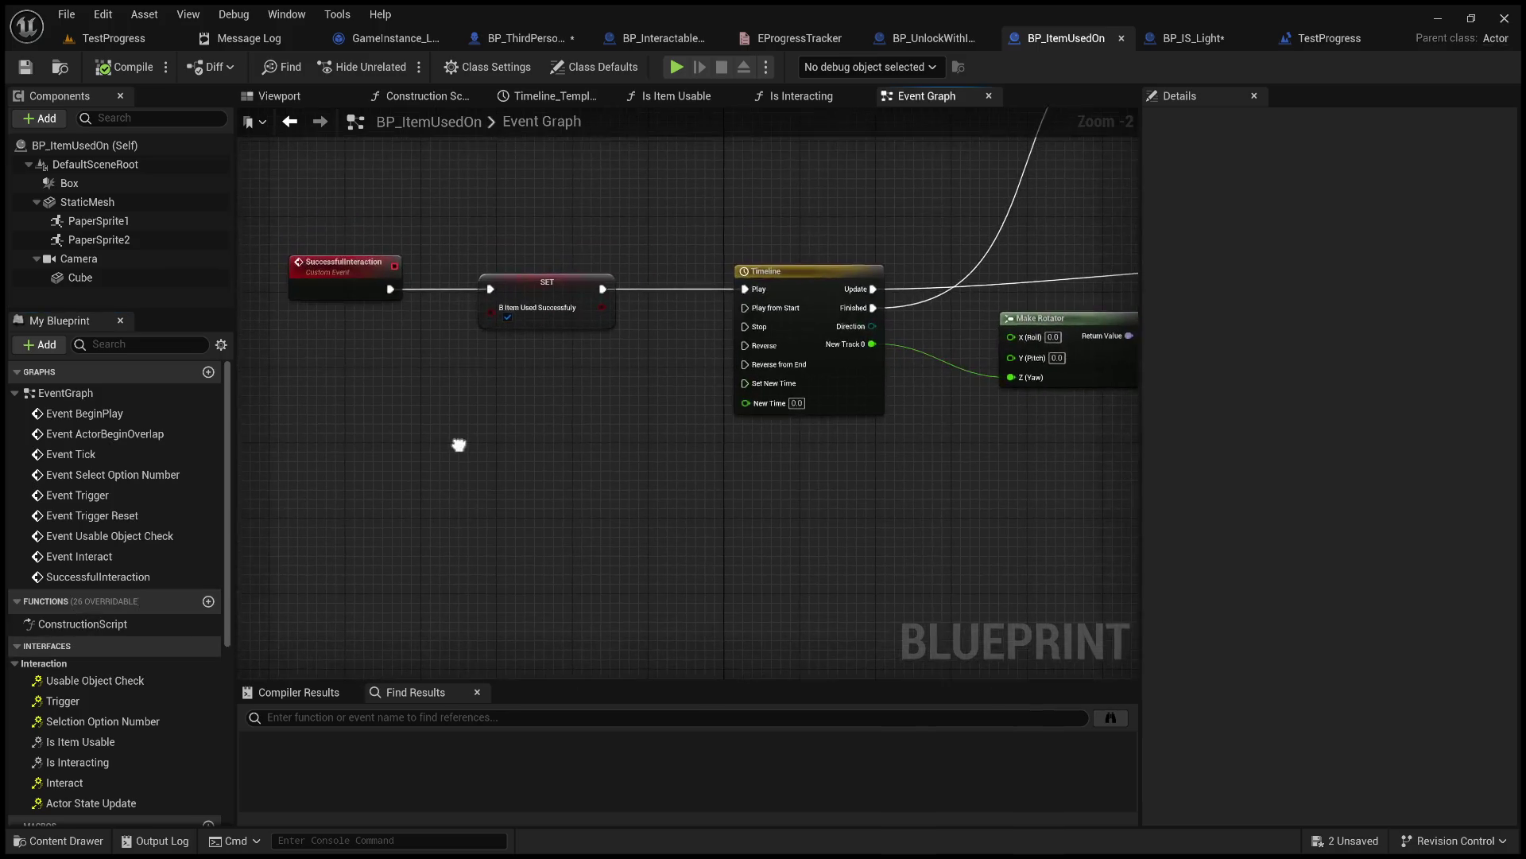
Recheck BP_IS_Light's setup, then select Actor State Update in BP_ItemUsedOn's interface list.
left_click(1193, 38)
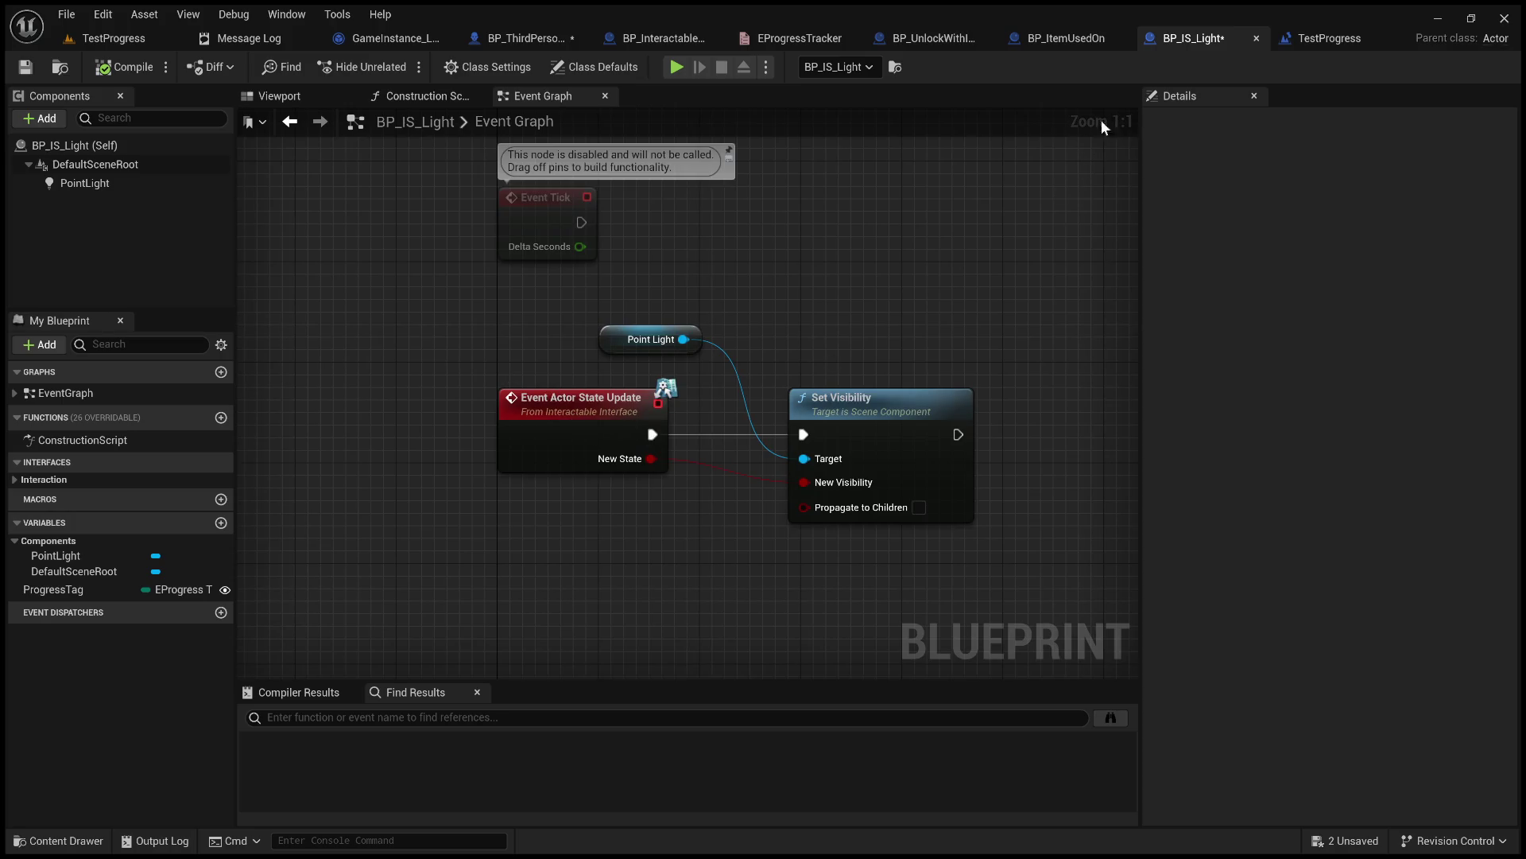
left_click(1067, 41)
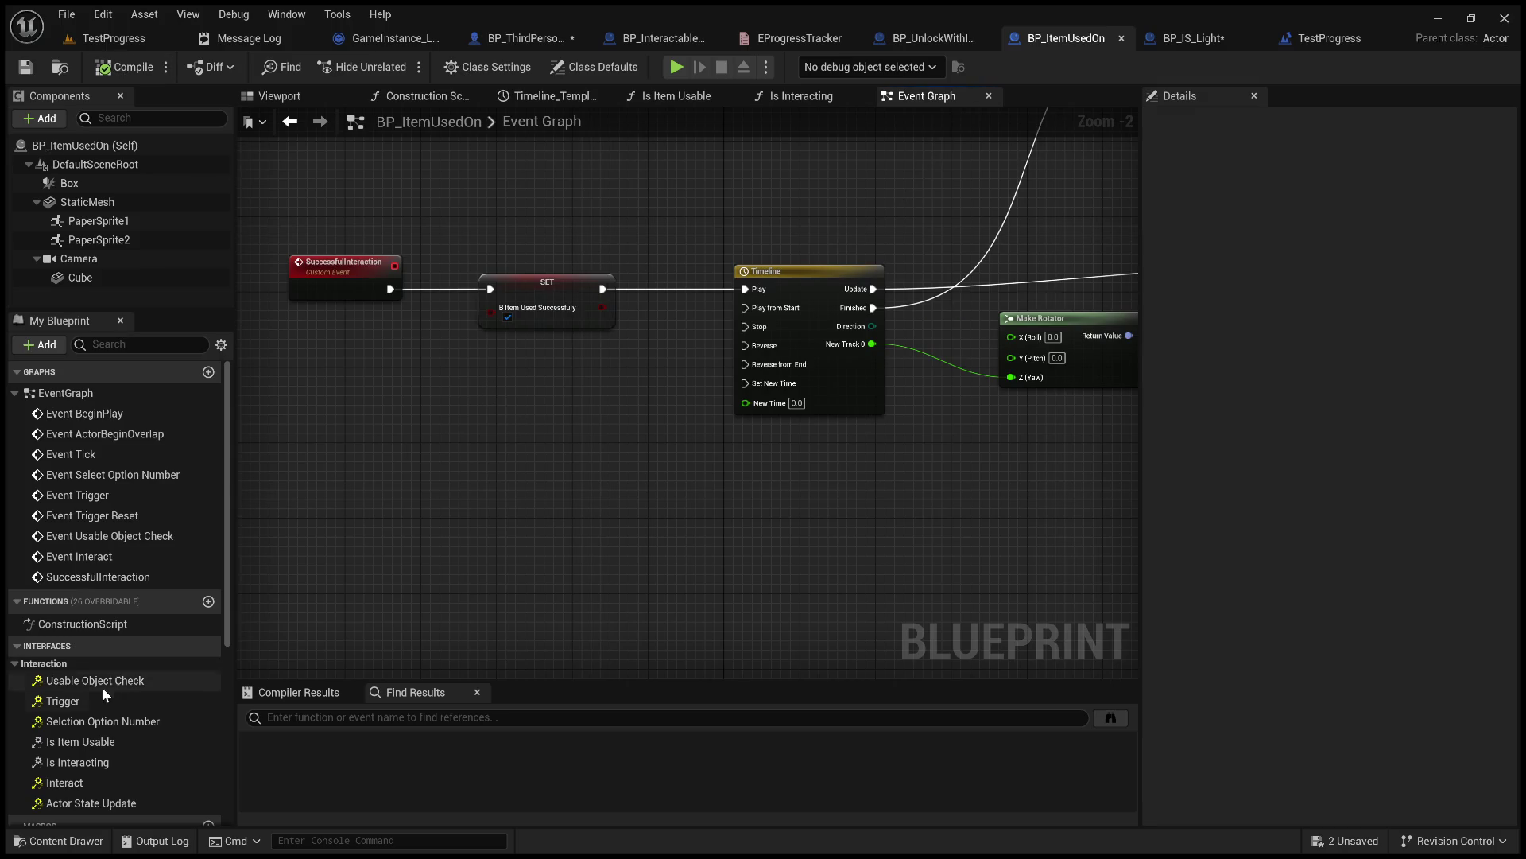
scroll(103, 735, "down", 2)
left_click(115, 755)
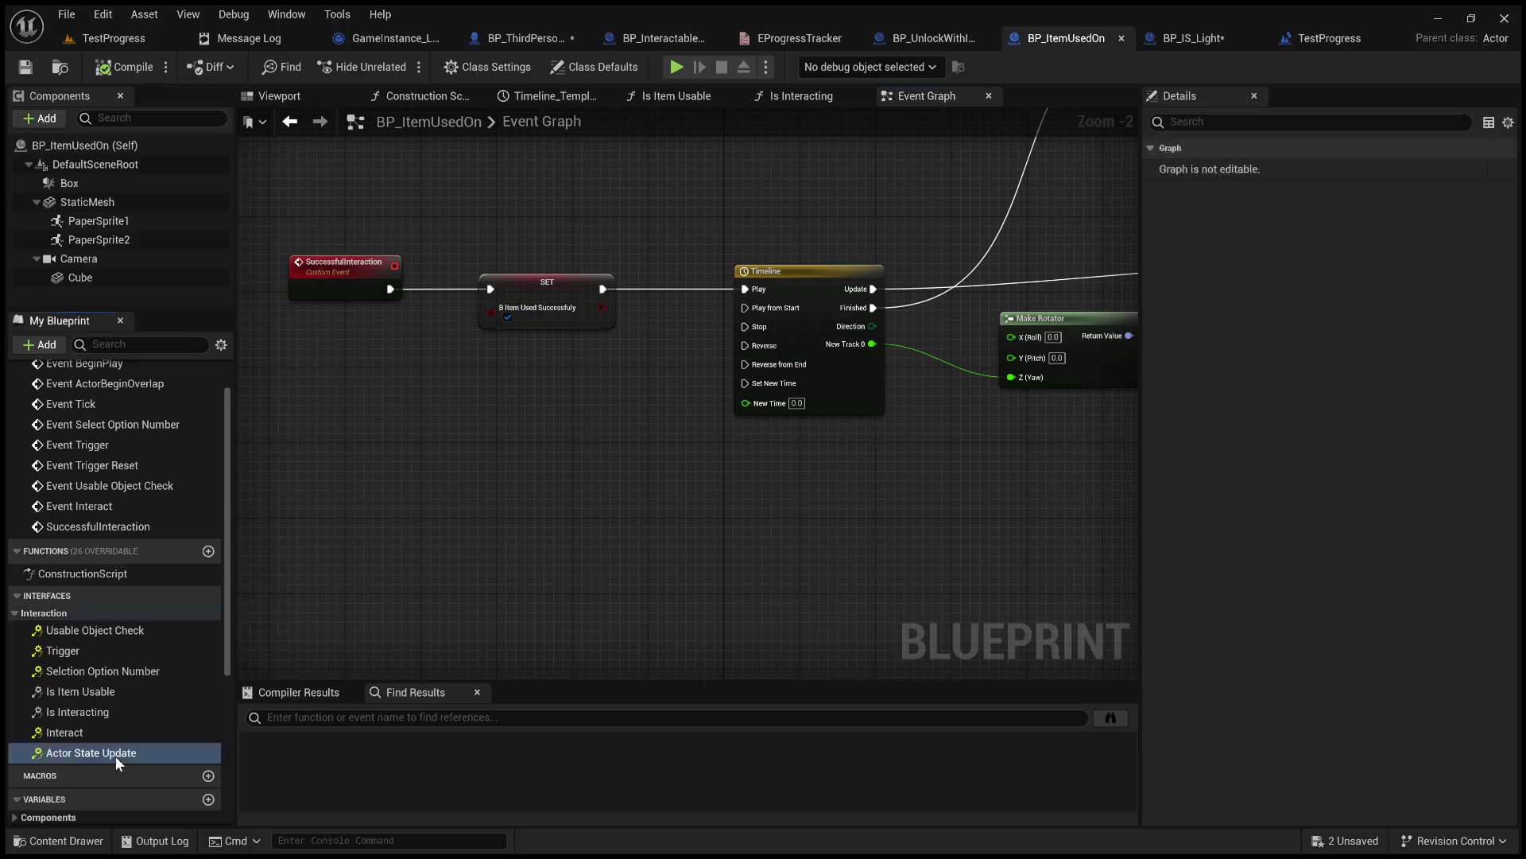
Add an Event Actor State Update node and position it beside SuccessfulInteraction.
double_click(191, 750)
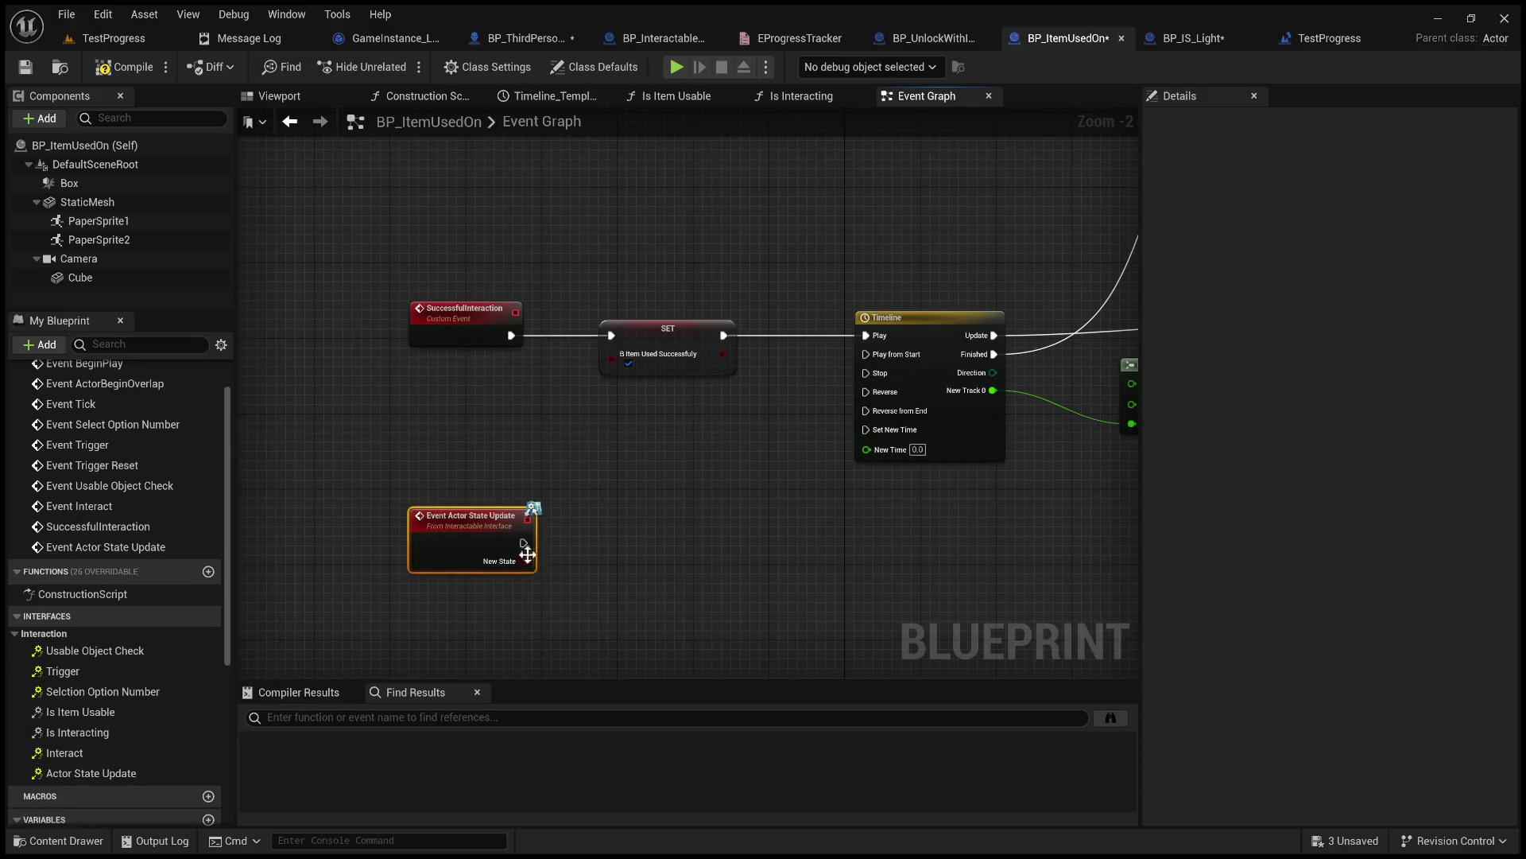
mouse_move(523, 543)
left_mouse_down()
mouse_move(617, 318)
mouse_move(612, 334)
left_mouse_up()
mouse_move(477, 518)
left_mouse_down()
mouse_move(456, 452)
mouse_move(473, 380)
left_mouse_up()
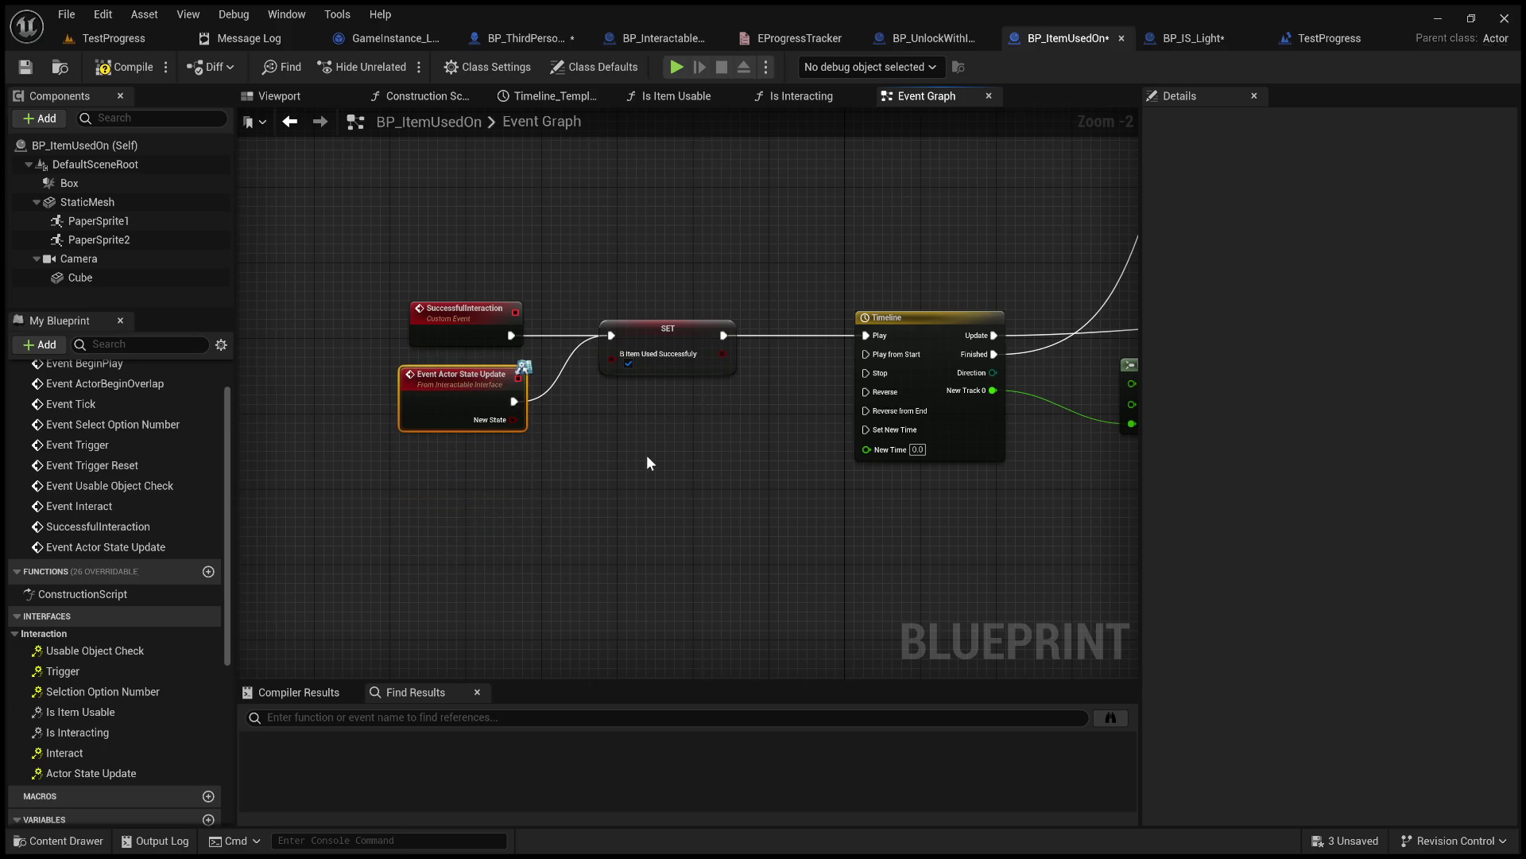
left_click_drag(706, 443, 632, 507)
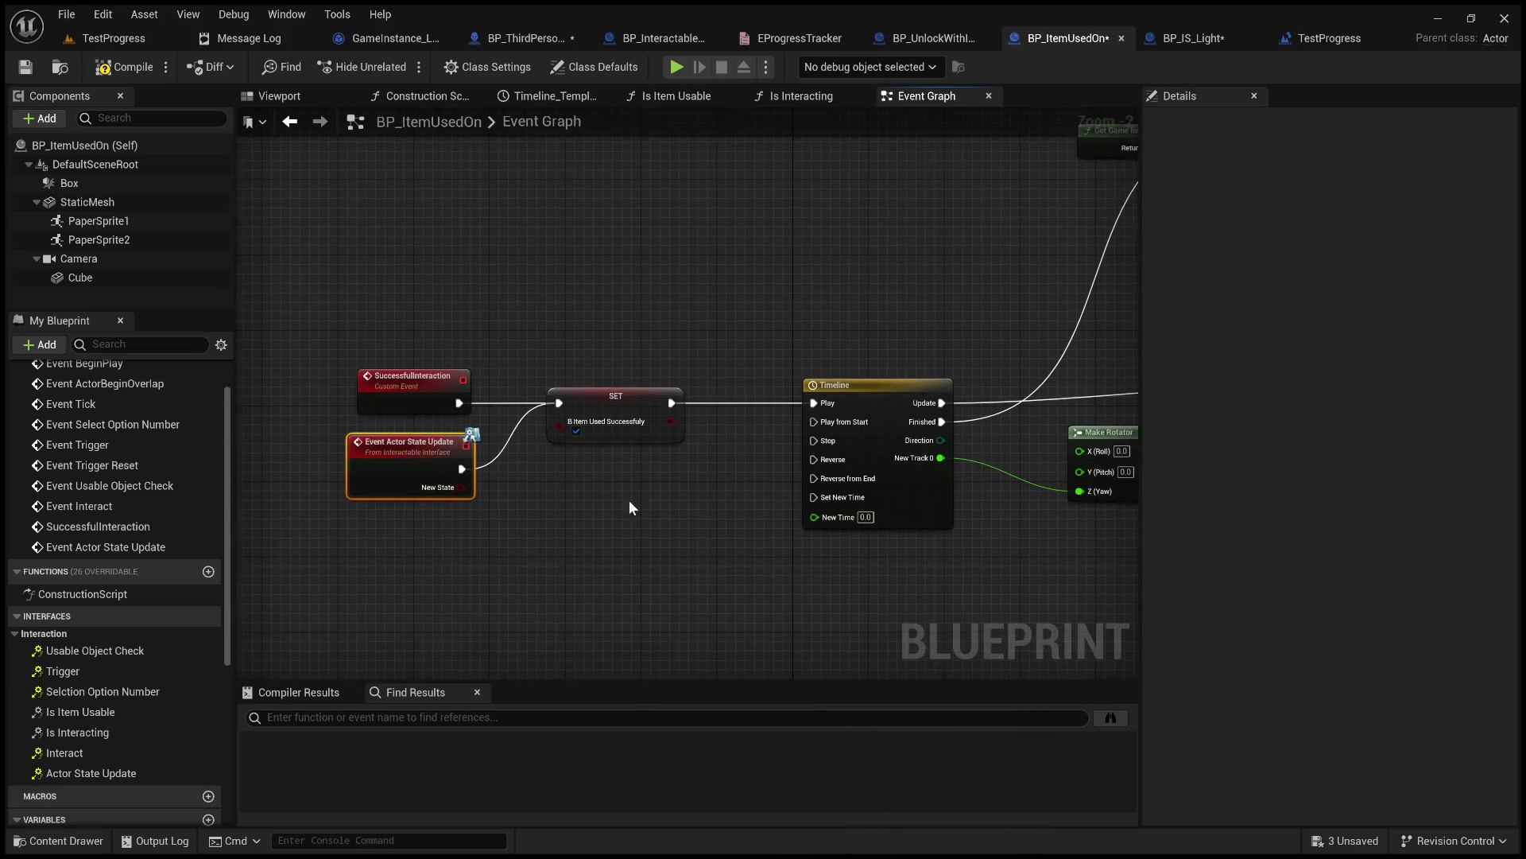
double_click(502, 431)
key("Delete")
mouse_move(439, 481)
left_mouse_down()
mouse_move(330, 520)
mouse_move(535, 480)
mouse_move(648, 480)
left_mouse_up()
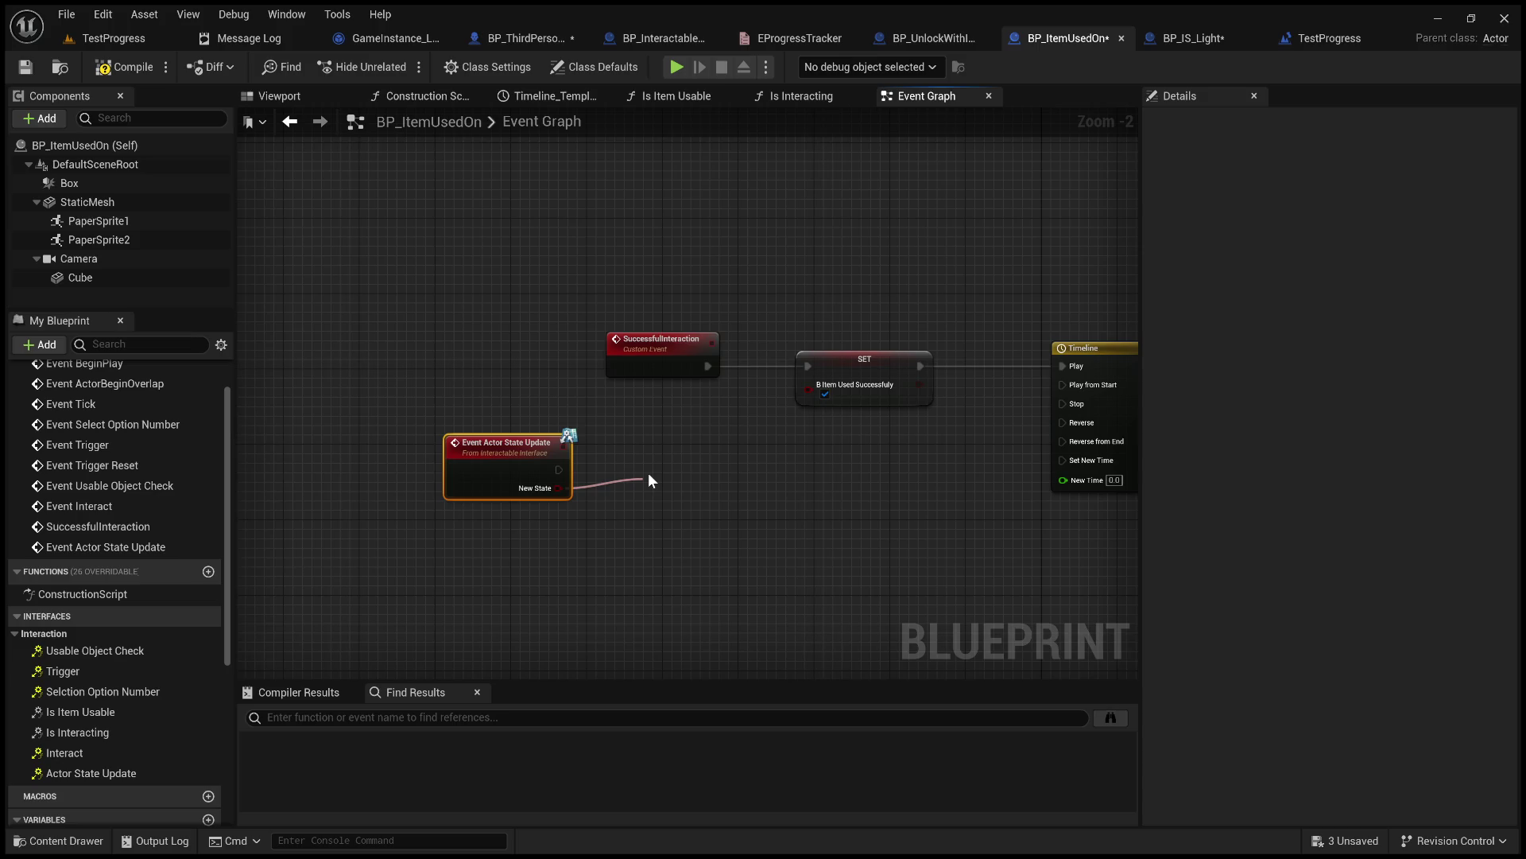
Wire a Branch on New State into the SET node, then compile and save.
mouse_move(730, 497)
left_mouse_down()
mouse_move(718, 471)
mouse_move(810, 371)
left_mouse_up()
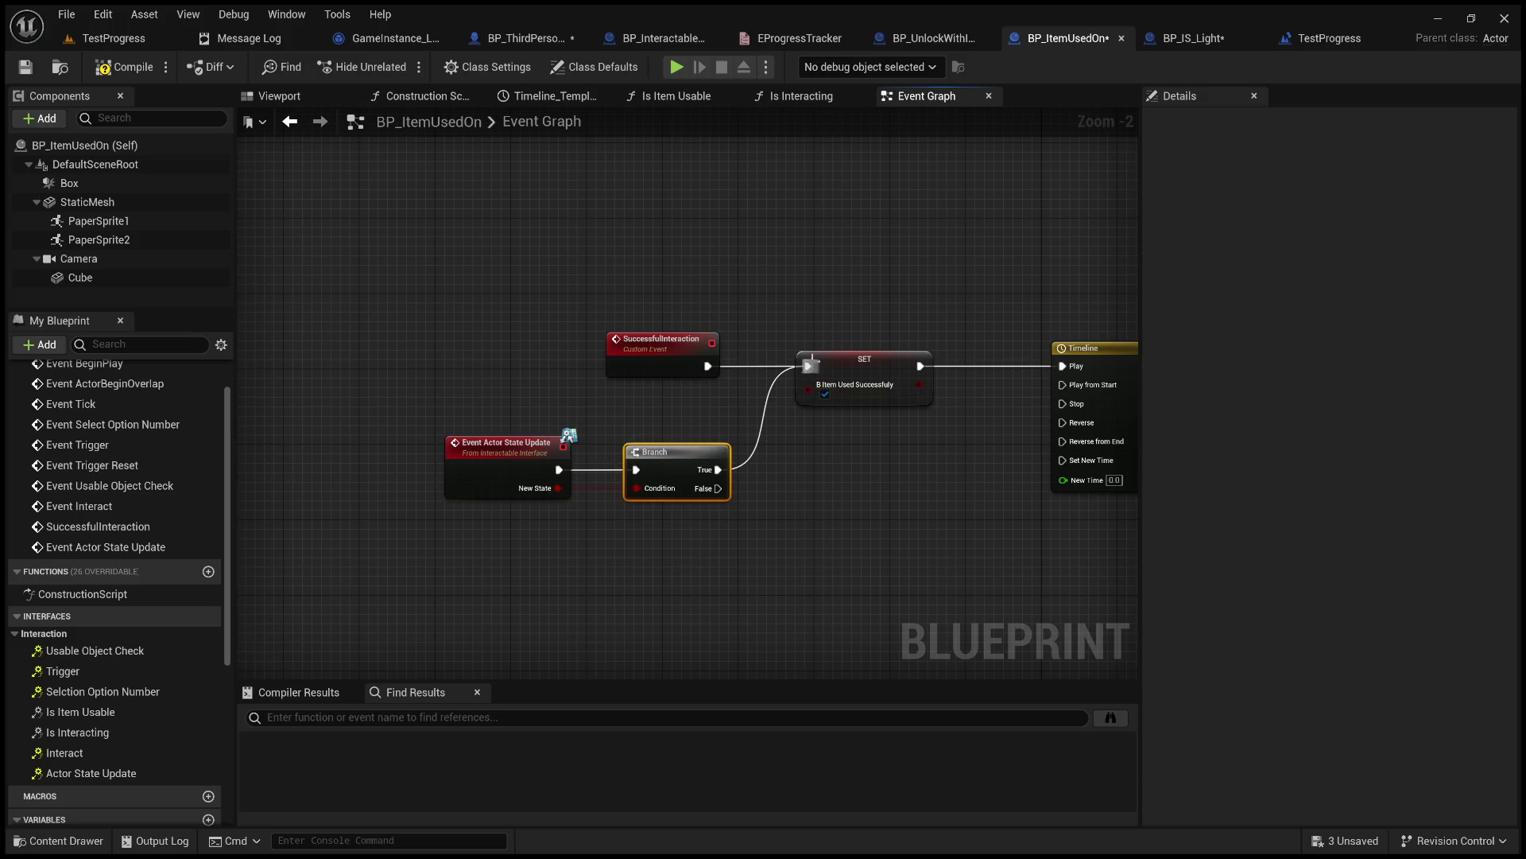
left_click(109, 73)
left_click(32, 67)
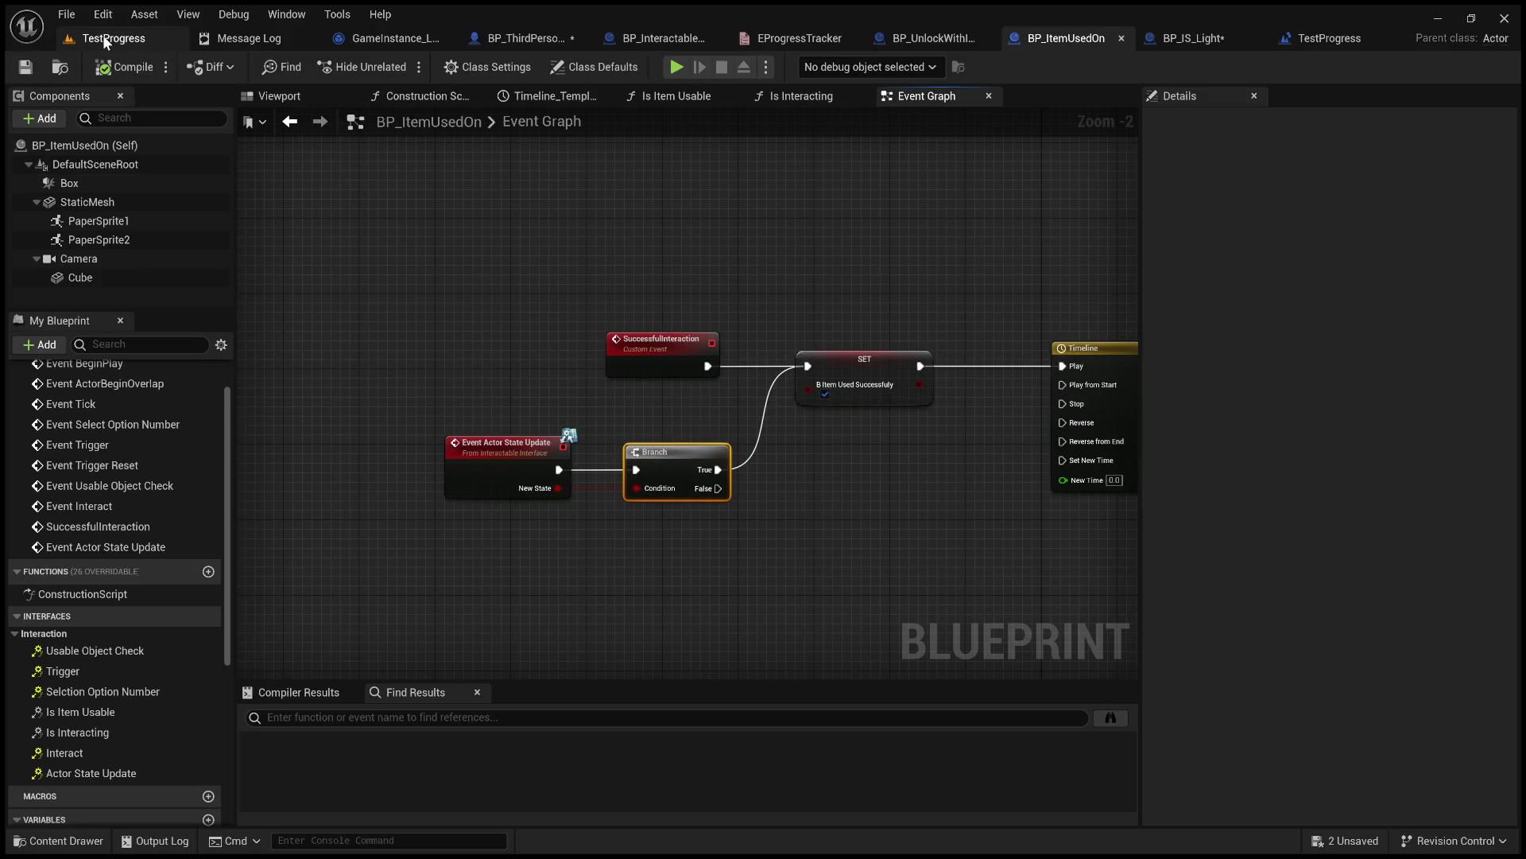
Return to the TestProgress level and orbit the camera around the door.
left_click(102, 35)
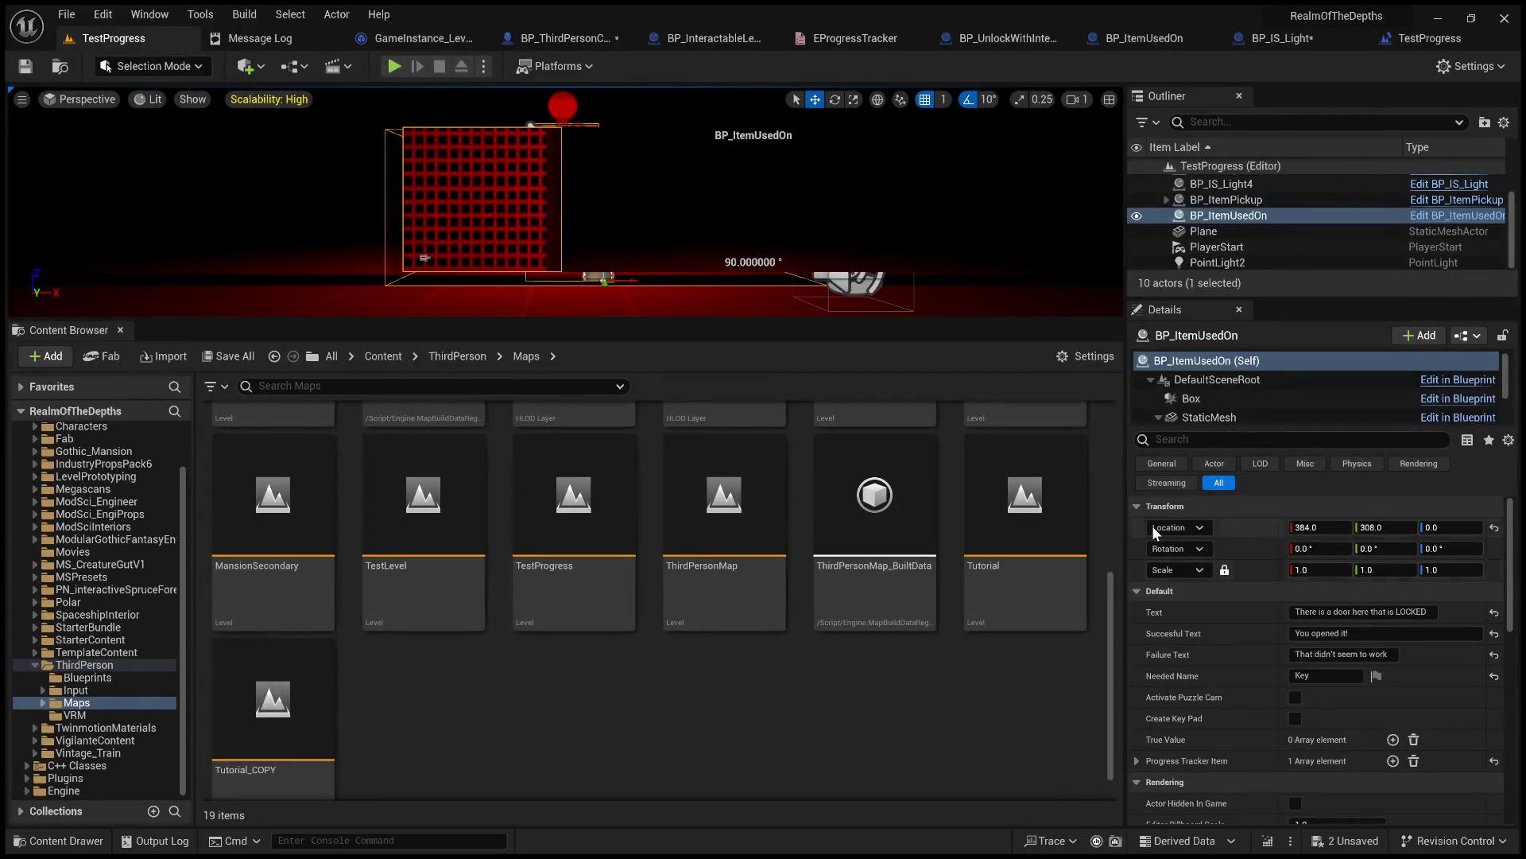
left_click_drag(795, 239, 699, 238)
left_click_drag(497, 316, 497, 316)
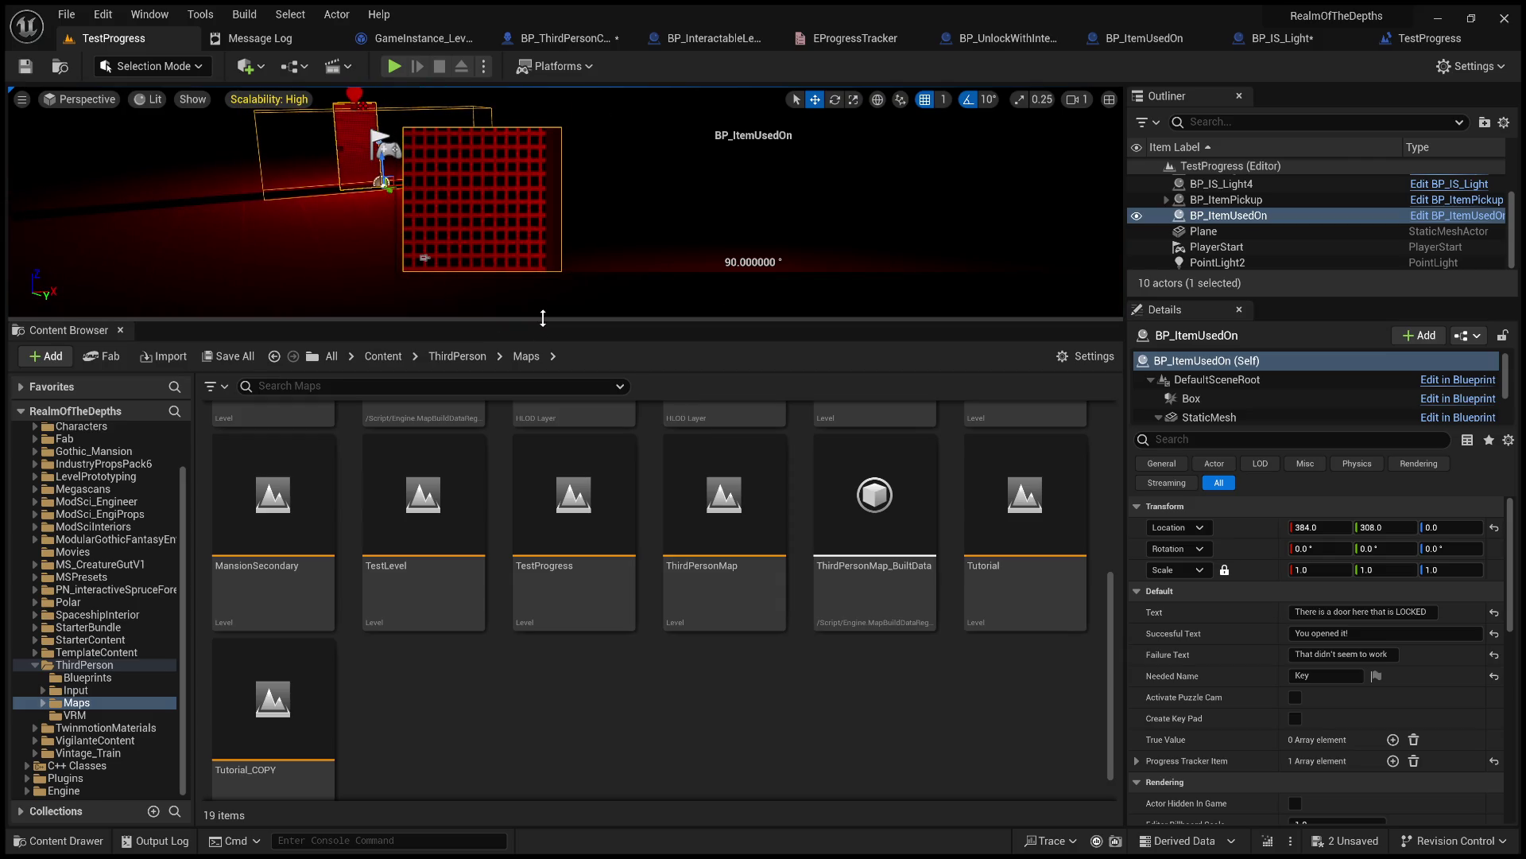
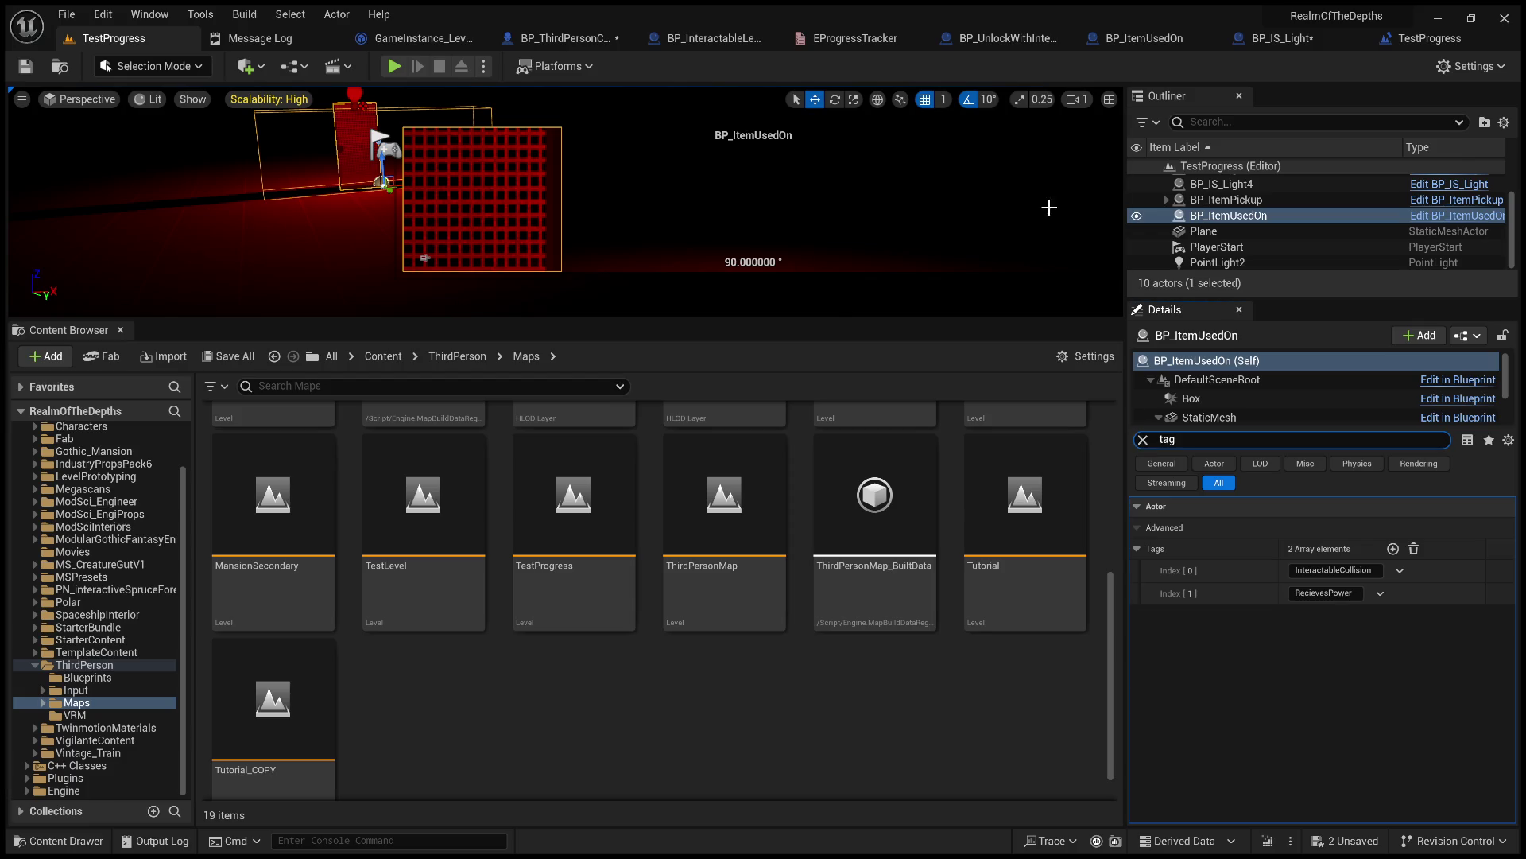
Select the Tags, CLEAR, ADD, Progress Tag and Enum to String nodes in BP_IS_Light's construction script, then go to BP_ItemUsedOn's.
left_click(1294, 42)
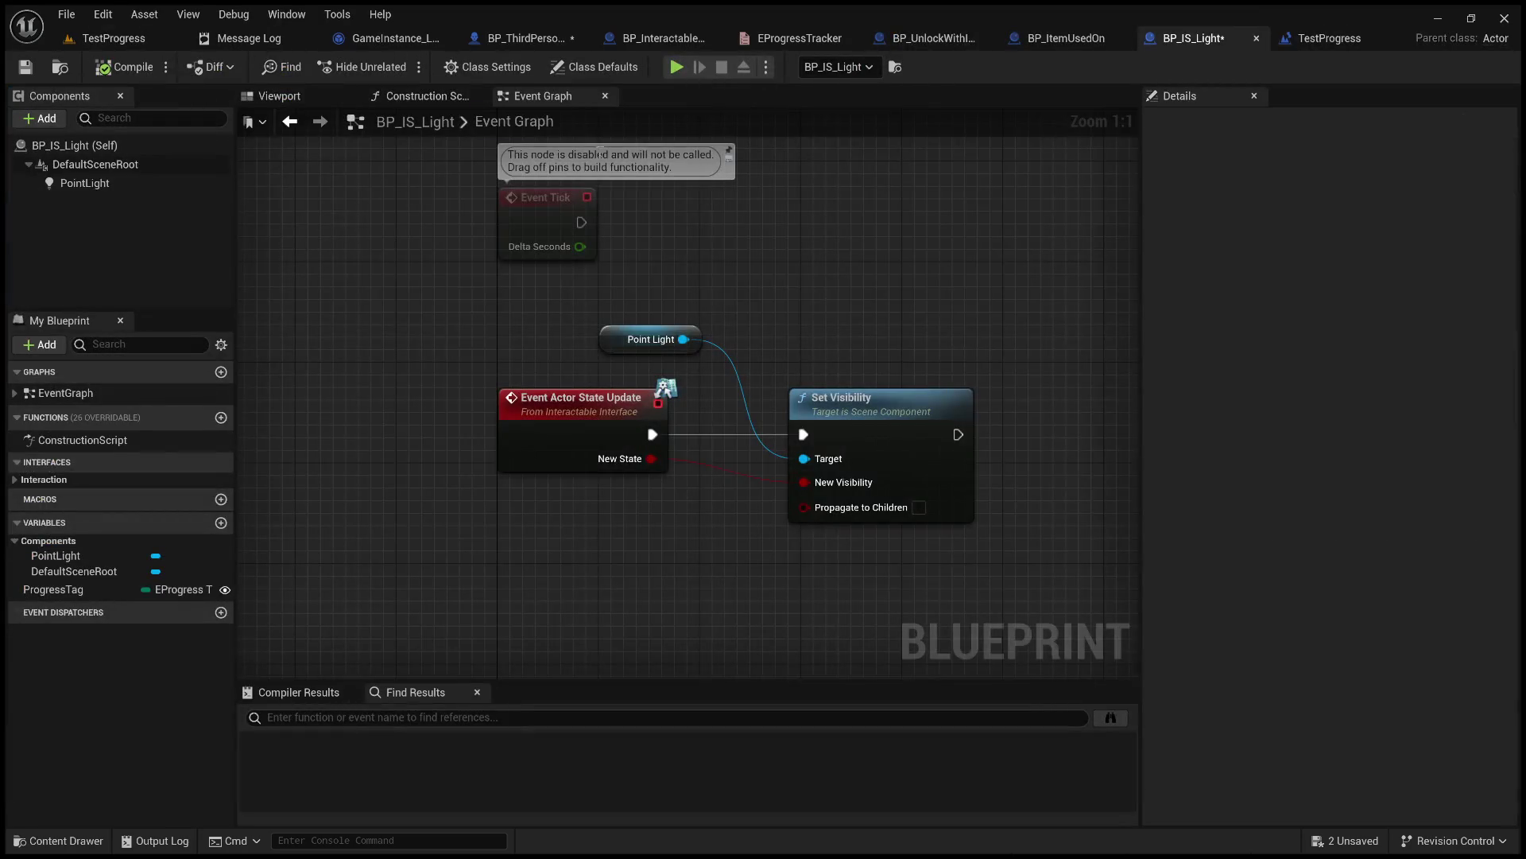
left_click(377, 99)
mouse_move(1006, 566)
left_mouse_down()
mouse_move(925, 543)
mouse_move(691, 289)
left_mouse_up()
mouse_move(645, 586)
left_mouse_down("shift")
mouse_move(646, 489)
mouse_move(469, 385)
mouse_move(460, 364)
left_mouse_up("shift")
left_click(1065, 38)
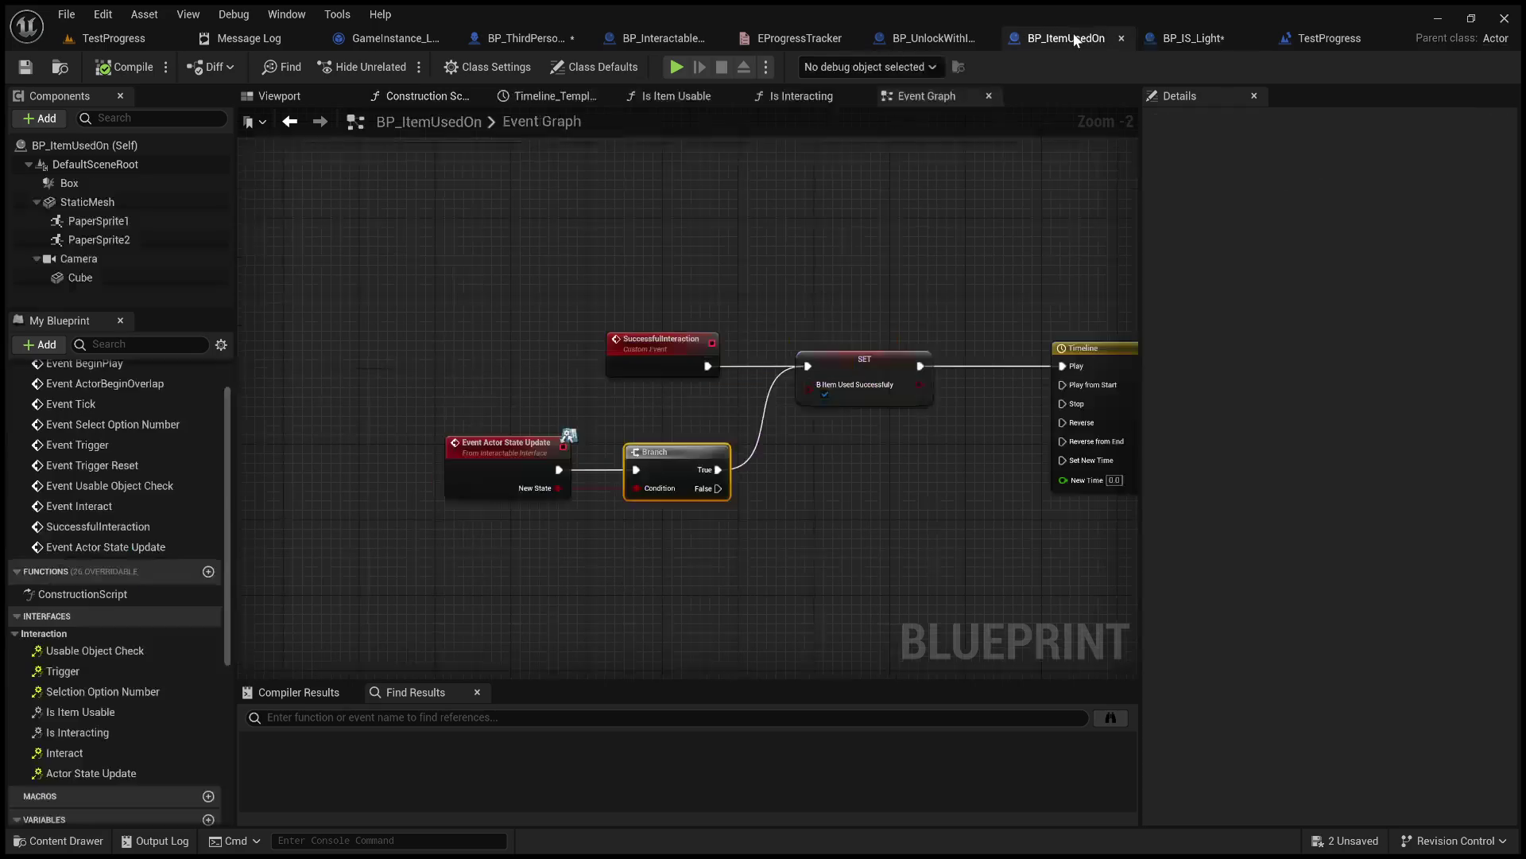
left_click(413, 99)
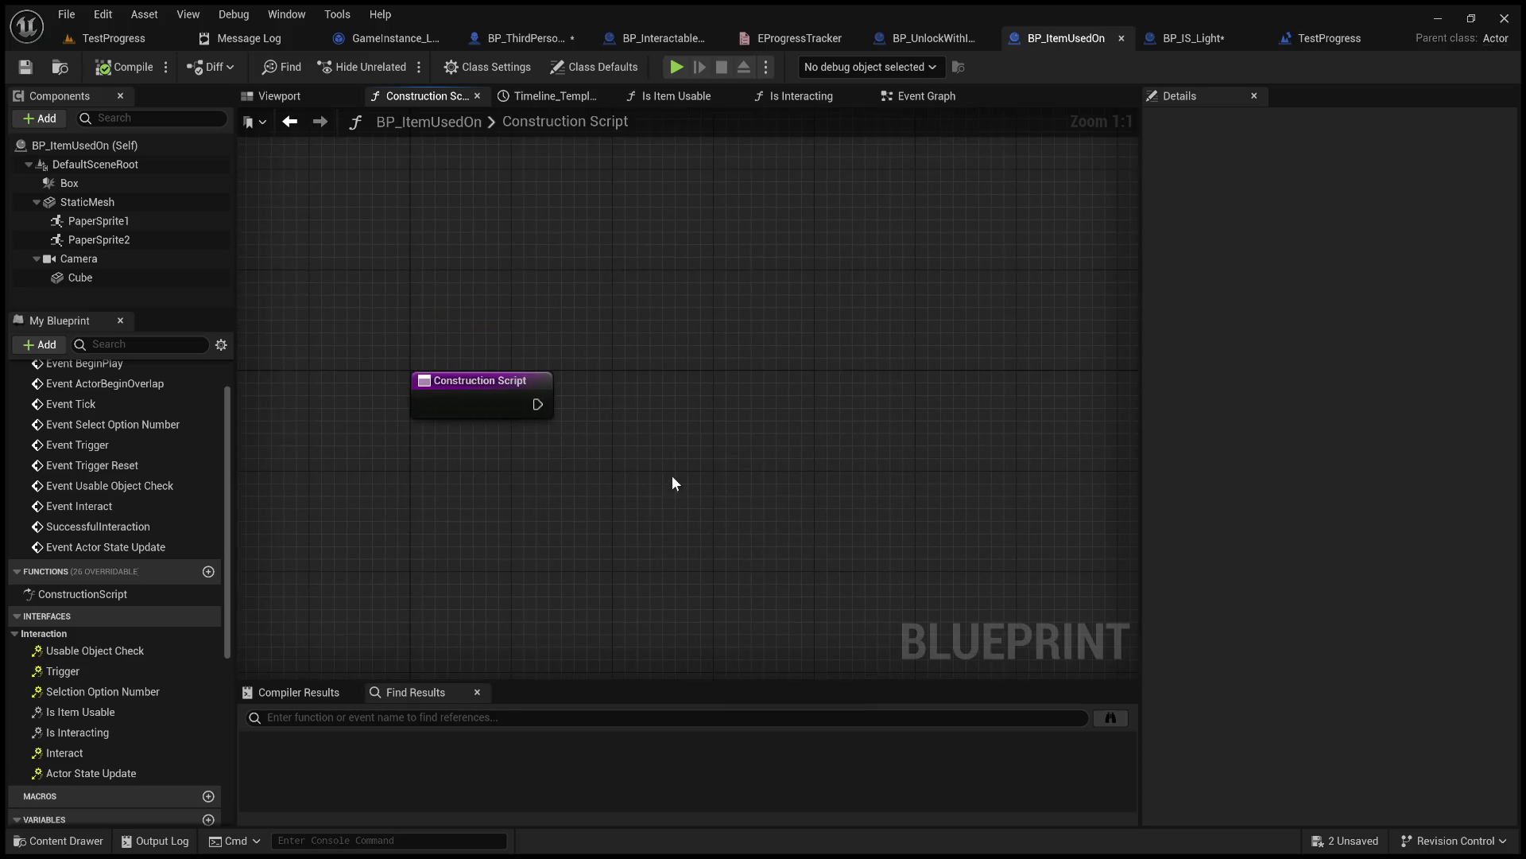
Paste the tag nodes, wire Construction Script's execution into CLEAR, and delete the old Progress Tag getter.
key("ctrl+v")
left_click_drag(537, 404, 792, 397)
left_click(722, 500)
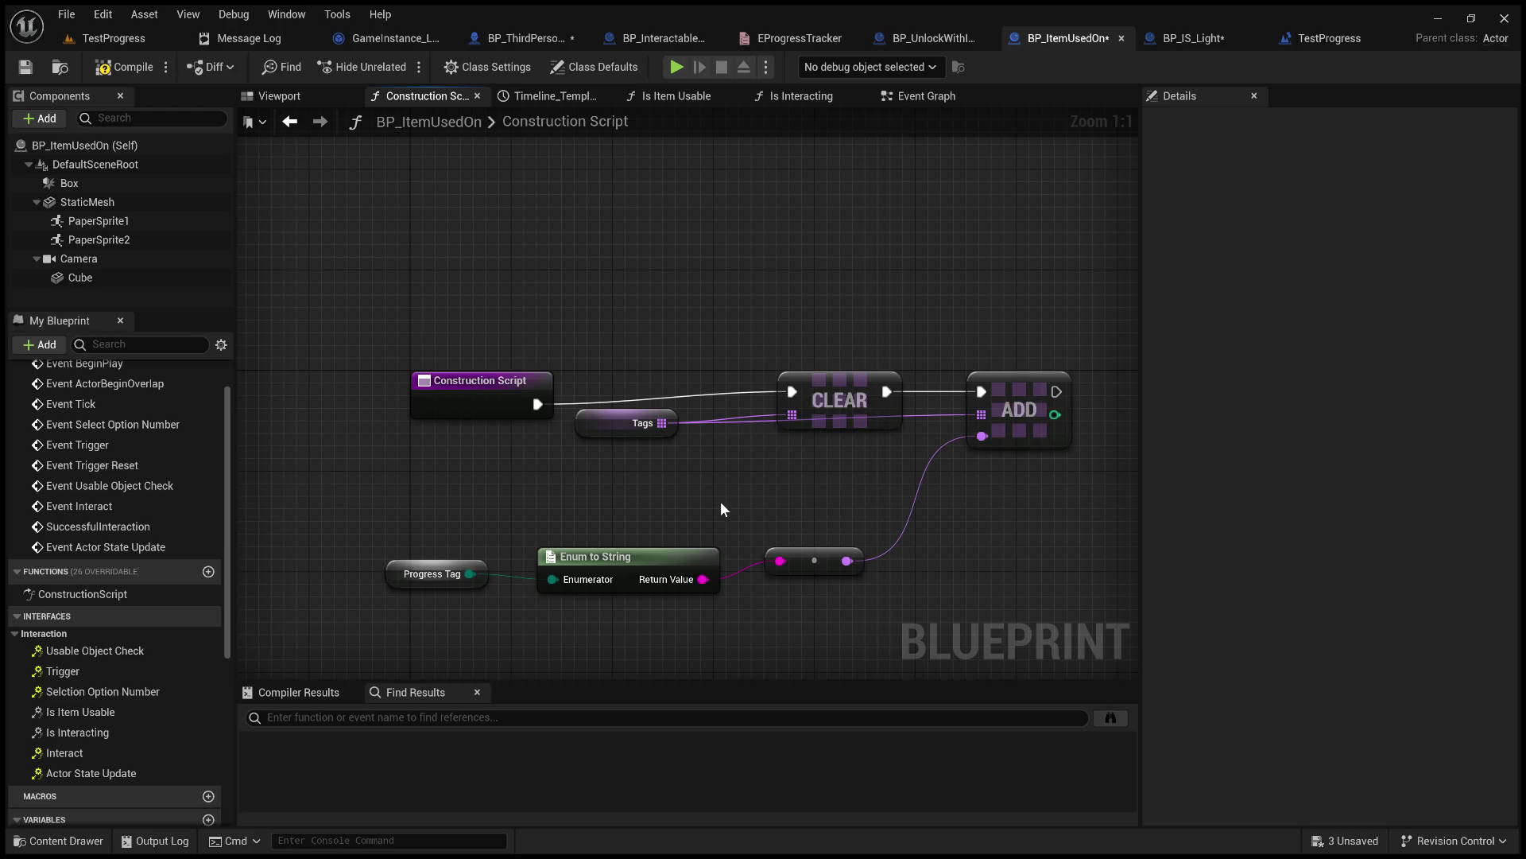
left_click_drag(384, 522, 501, 644)
key("Delete")
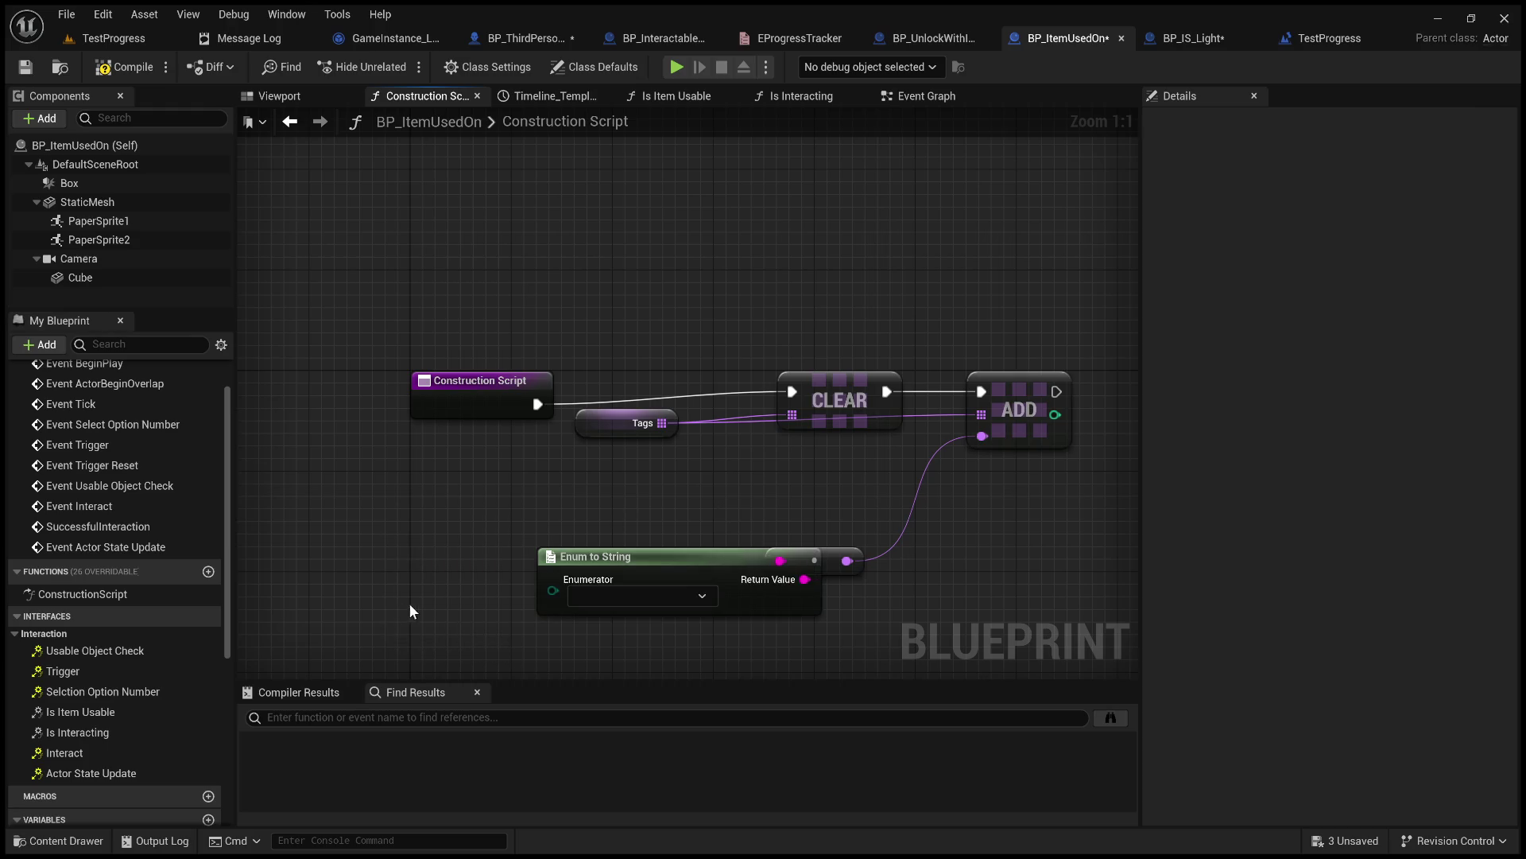
scroll(116, 517, "down", 3)
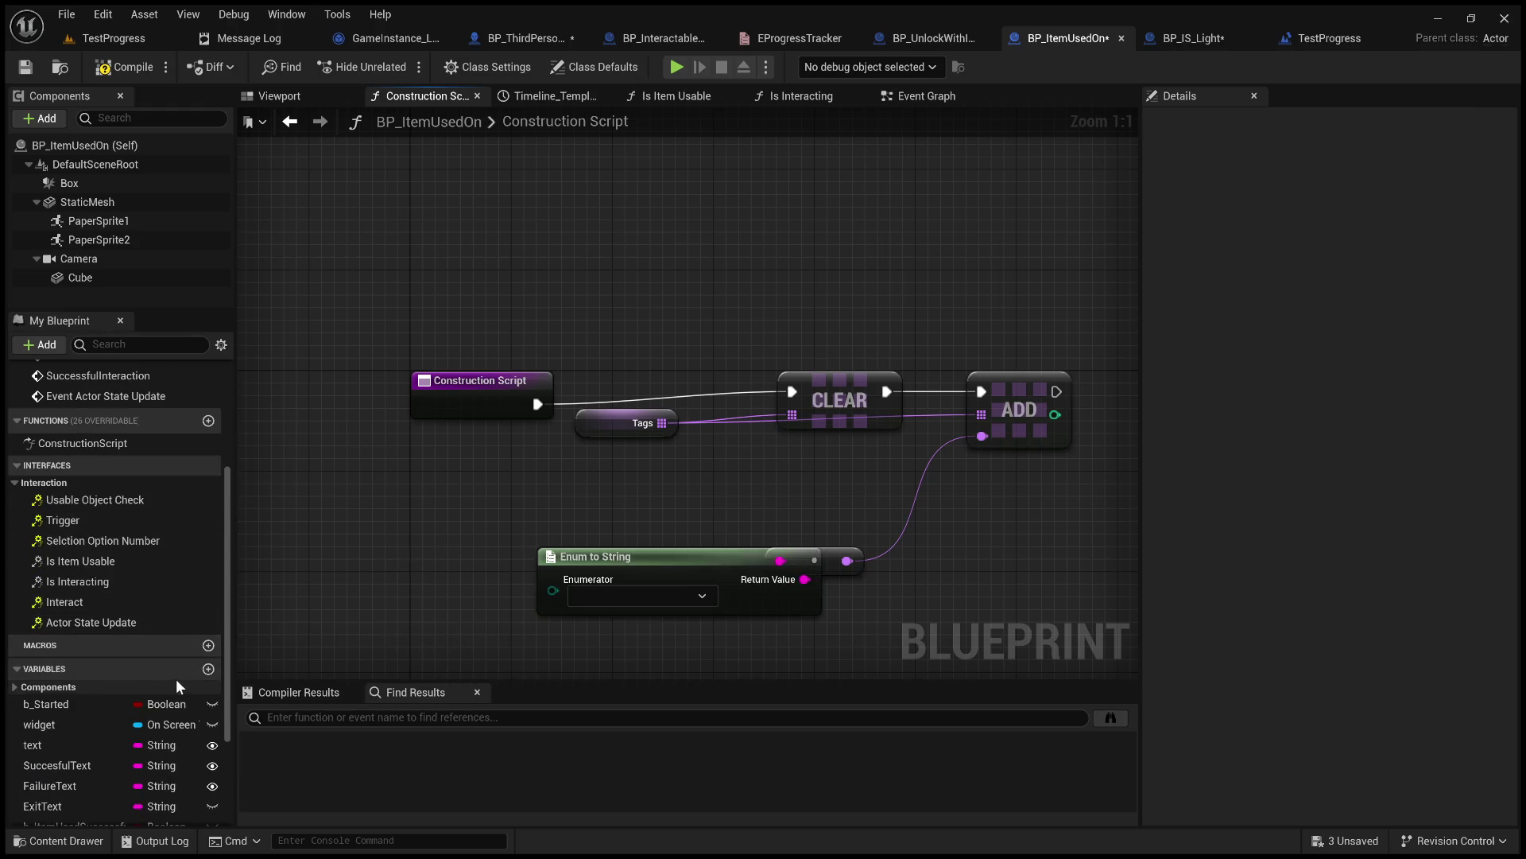
Remove a stray new variable and review the ProgressTrackerItem variable's settings.
left_click(207, 669)
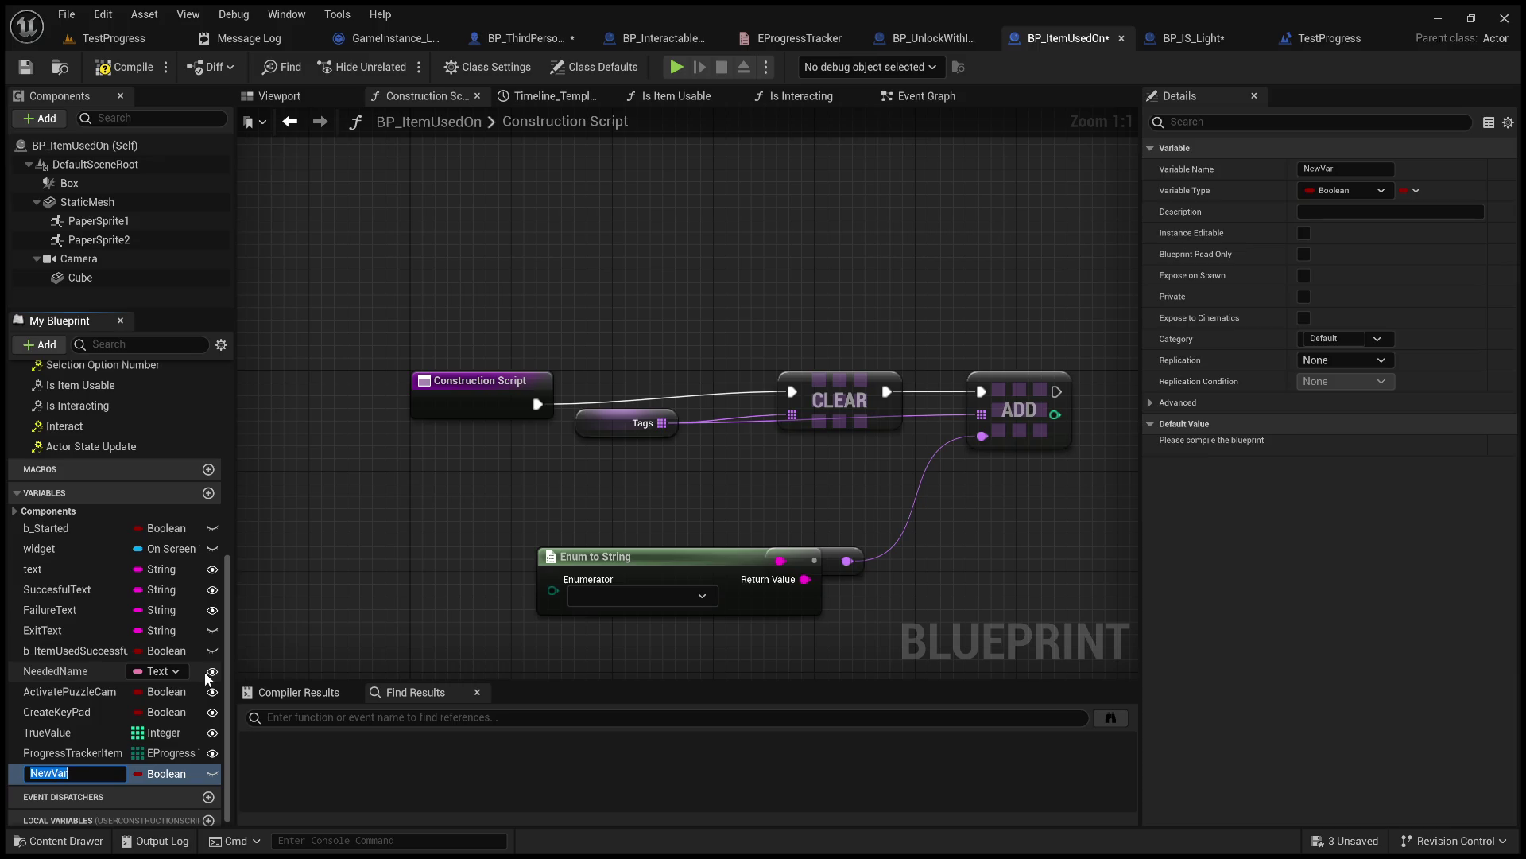
left_click(77, 755)
left_click(81, 774)
key("Delete")
left_click(88, 770)
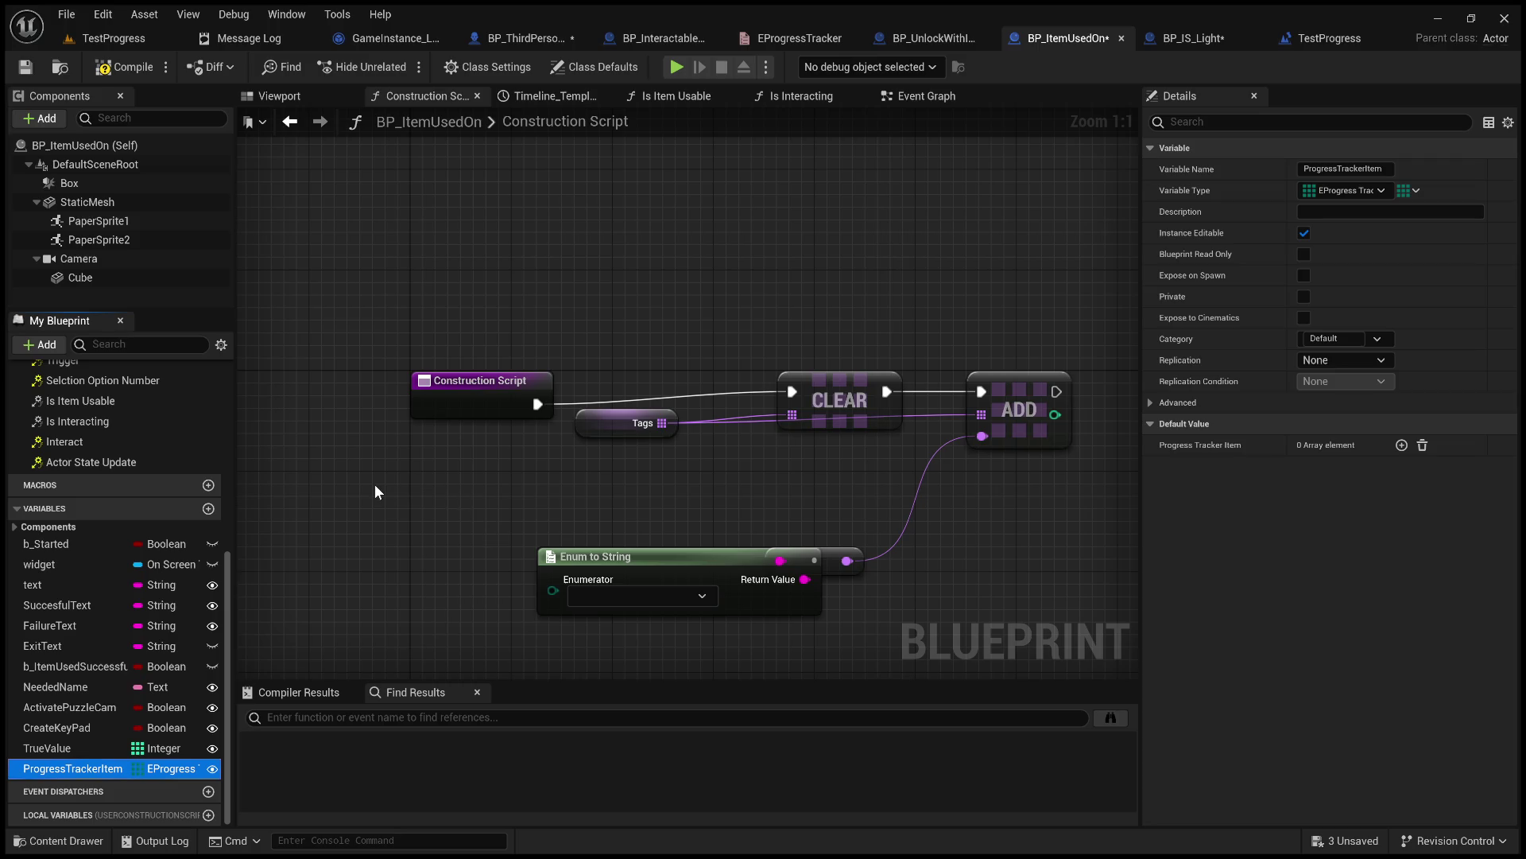
left_click(394, 504)
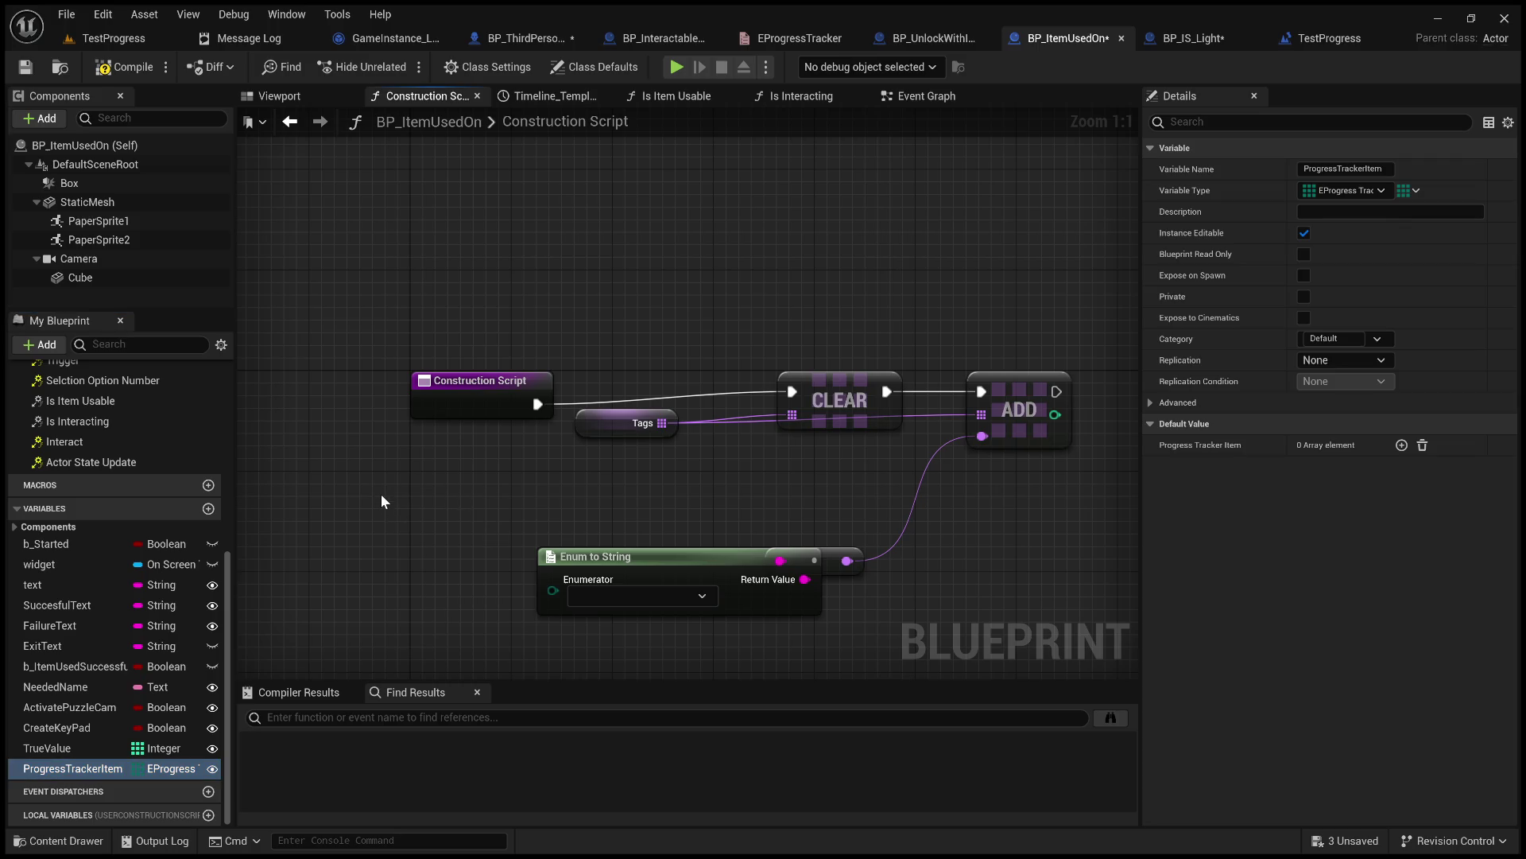
left_click(208, 509)
Create an instance-editable variable named ProgressTag of type EProgressTracker.
left_click(208, 510)
type("Progres")
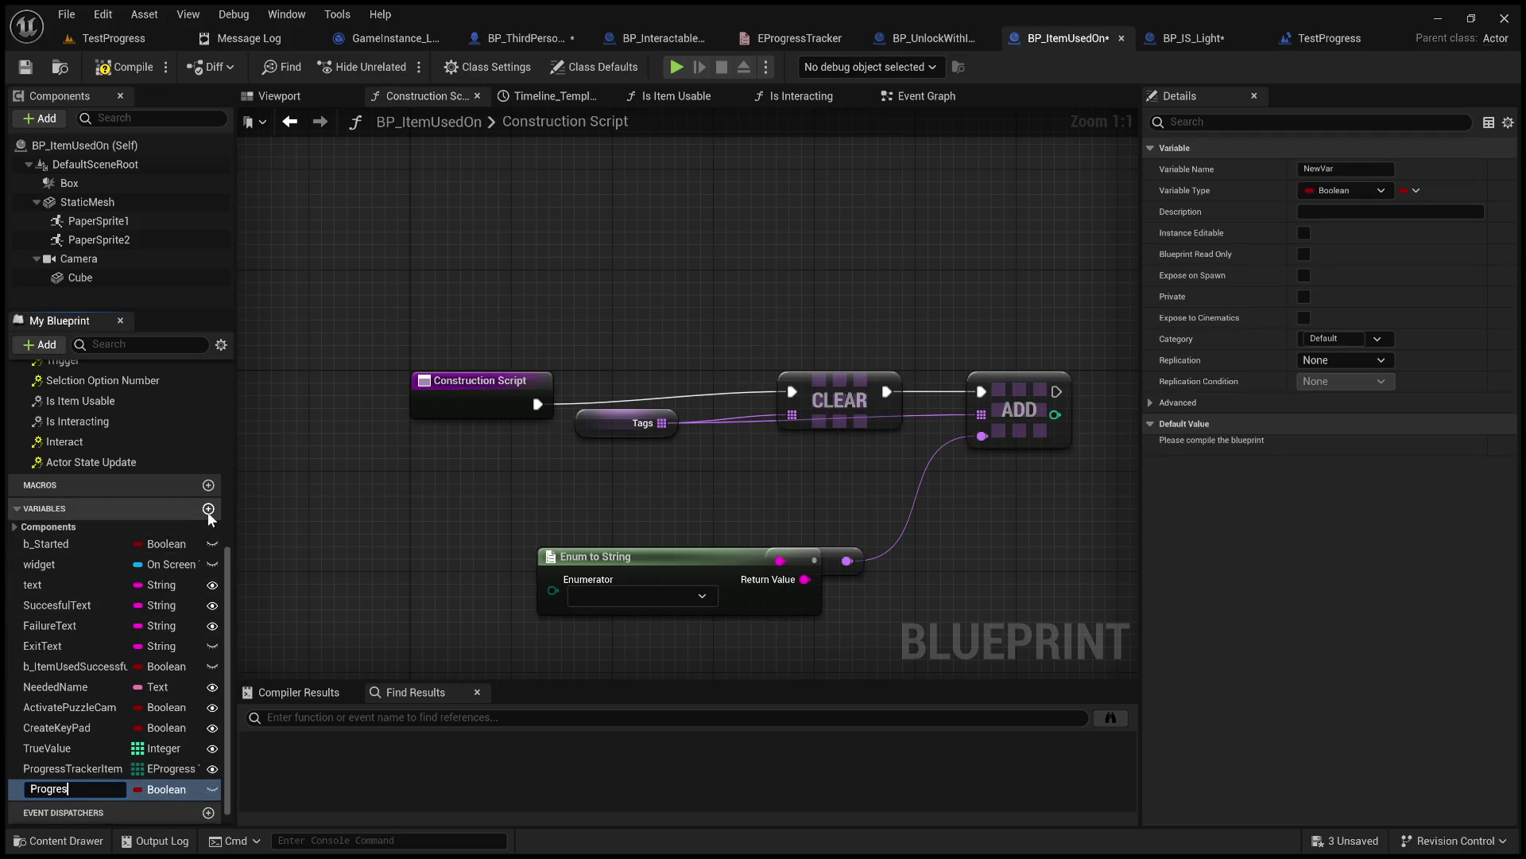
type("sTag")
left_click(158, 787)
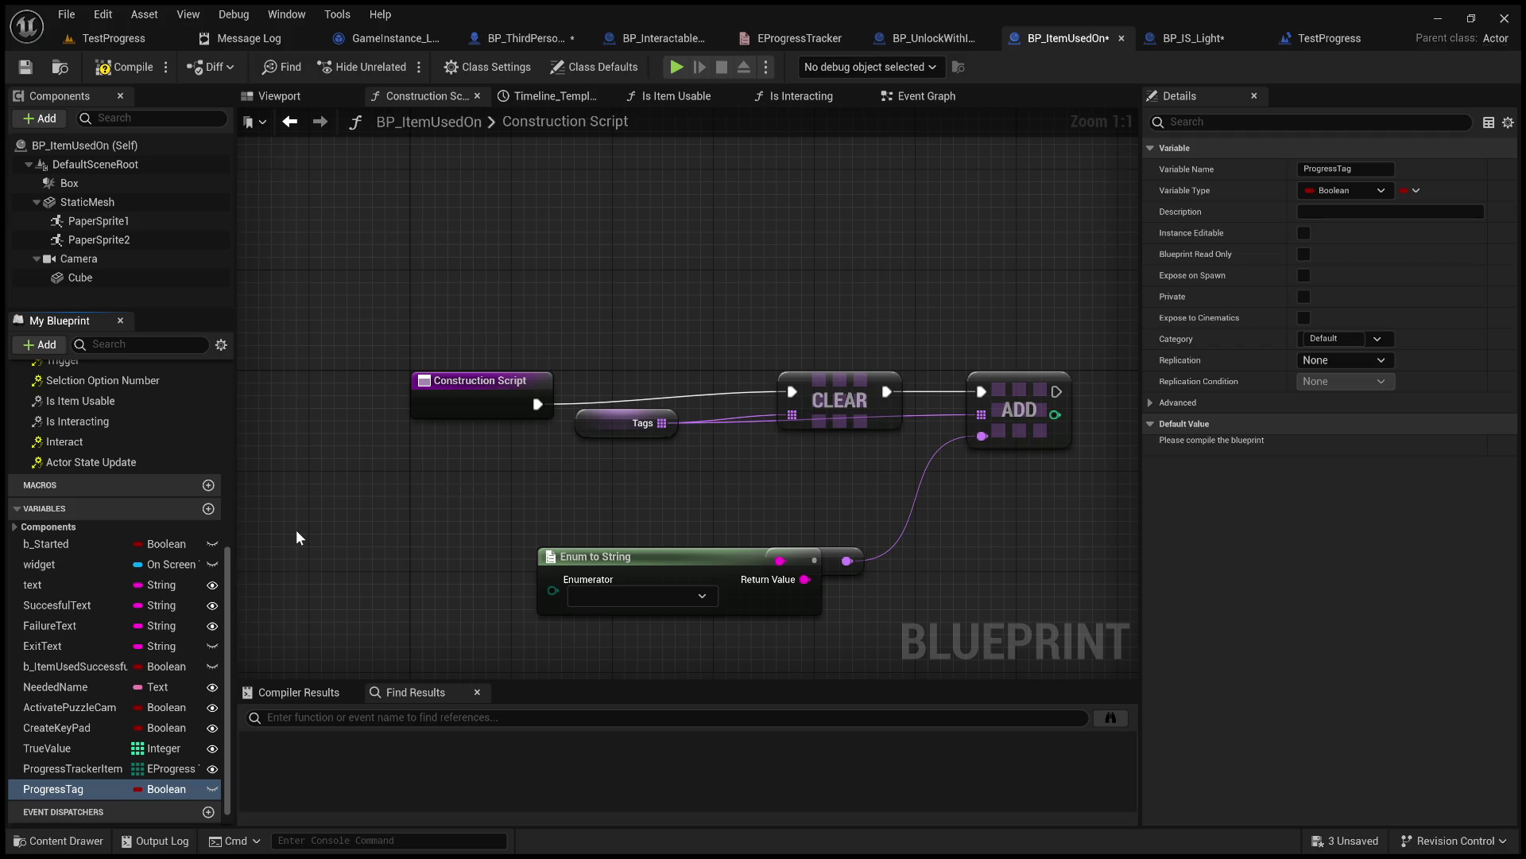
left_click(167, 789)
left_click(119, 727)
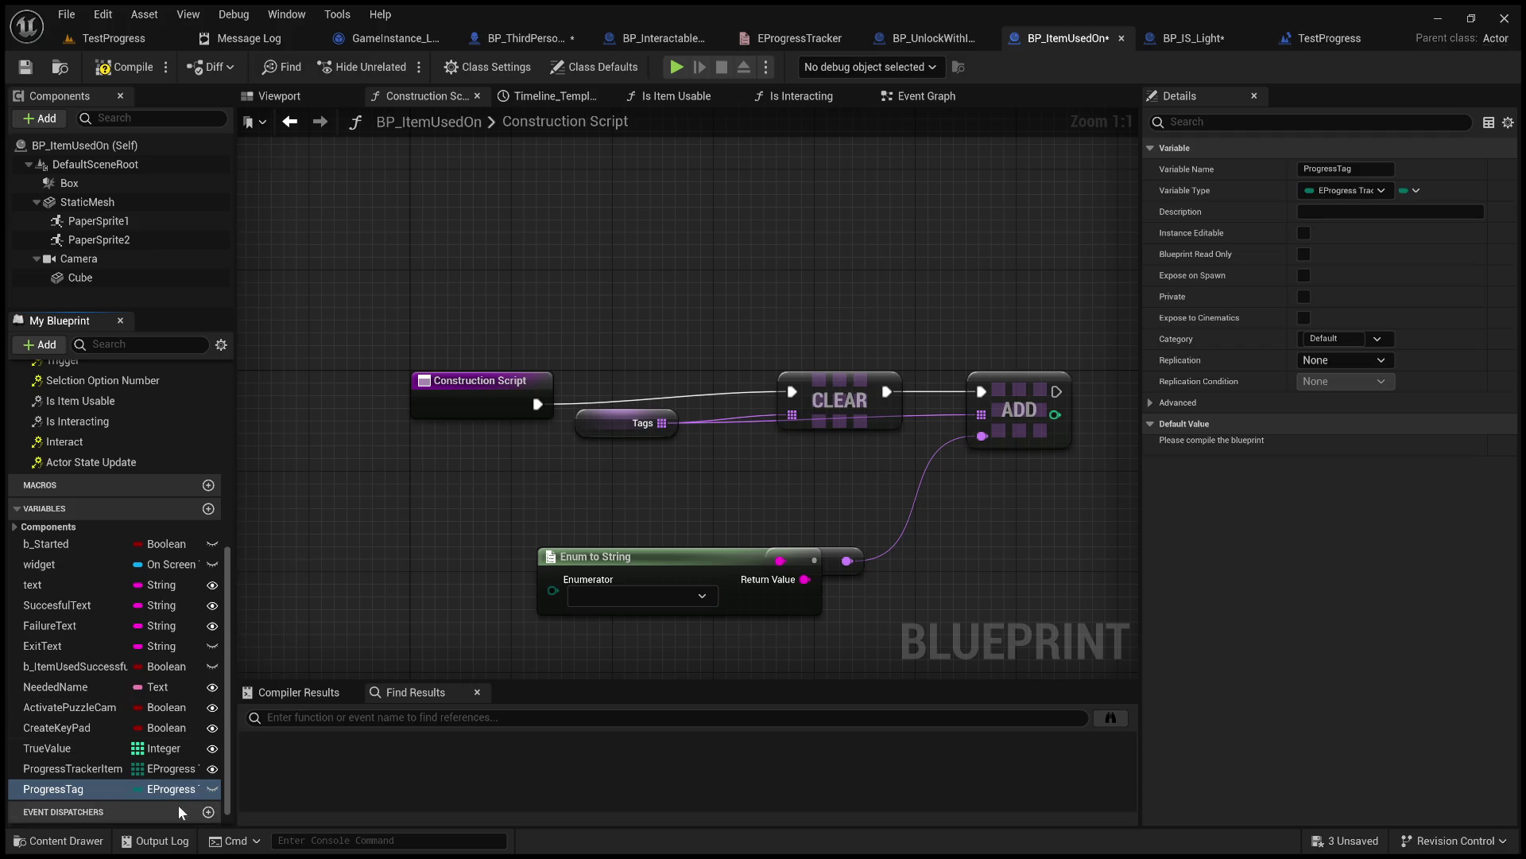
left_click(211, 788)
Plug a ProgressTag getter into Enum to String, save BP_ItemUsedOn, and return to TestProgress.
mouse_move(67, 789)
left_mouse_down()
mouse_move(335, 532)
mouse_move(370, 561)
mouse_move(333, 529)
mouse_move(779, 432)
mouse_move(790, 404)
mouse_move(534, 465)
mouse_move(555, 465)
mouse_move(551, 590)
left_mouse_up()
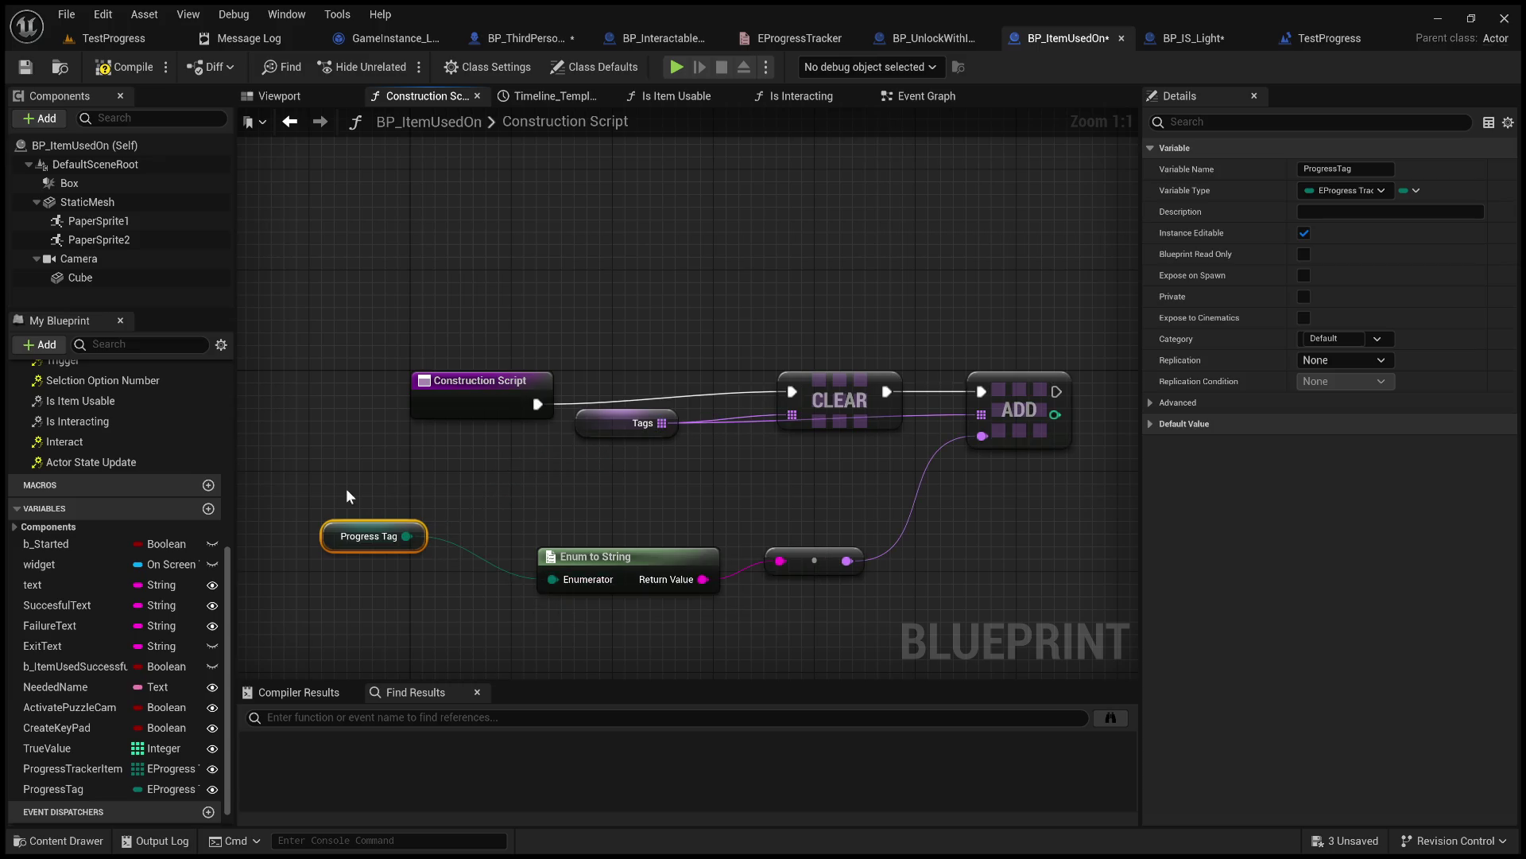
left_click(26, 67)
left_click(140, 35)
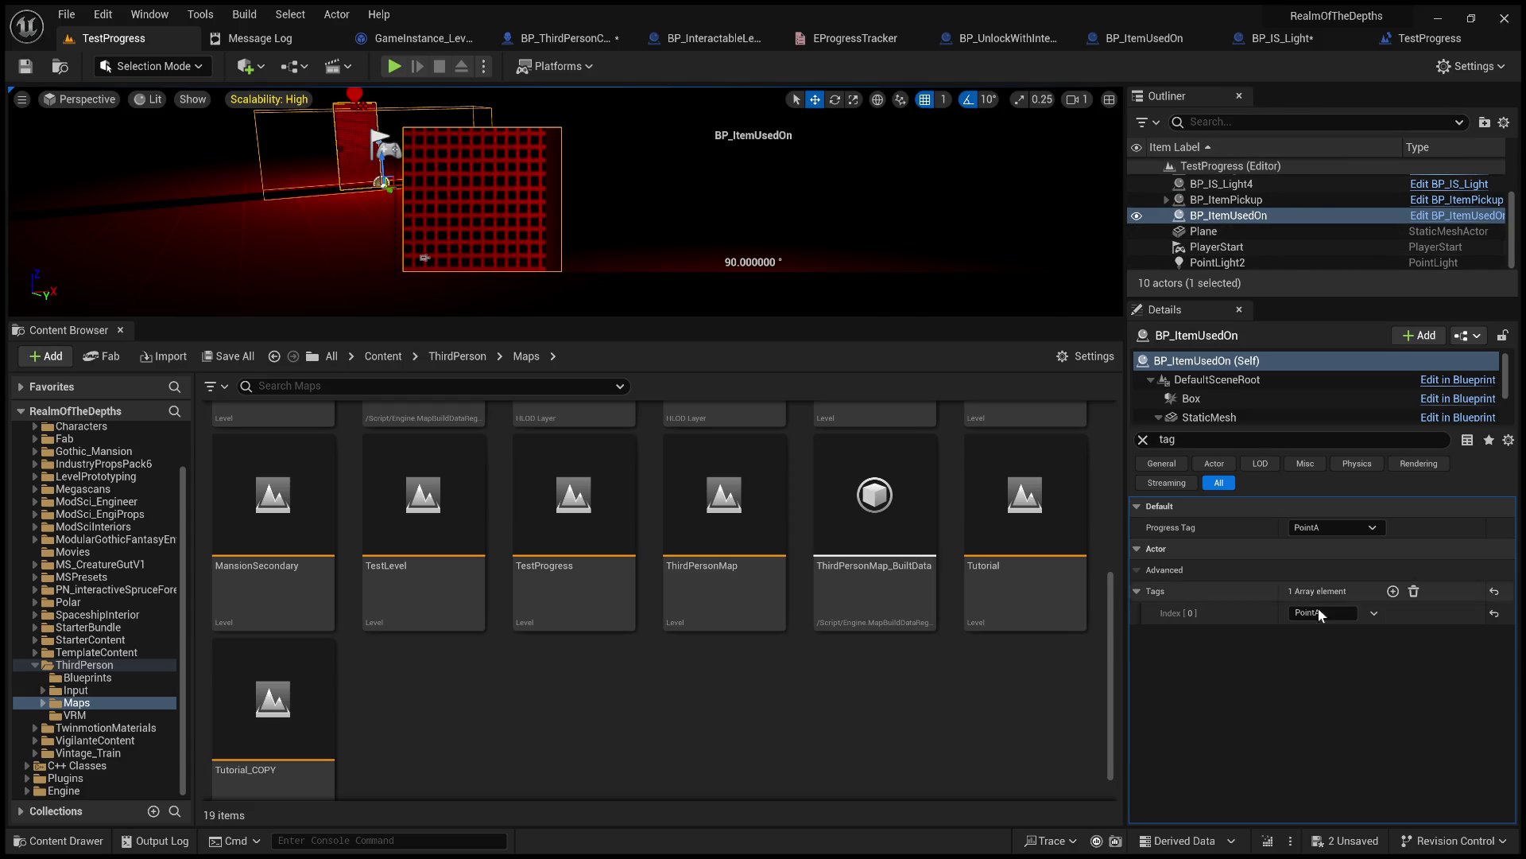
Switch Progress Tag to PointB to see Tags follow, undo back to PointA, and enlarge the viewport.
left_click(1347, 529)
left_click(1332, 560)
key("ctrl+z")
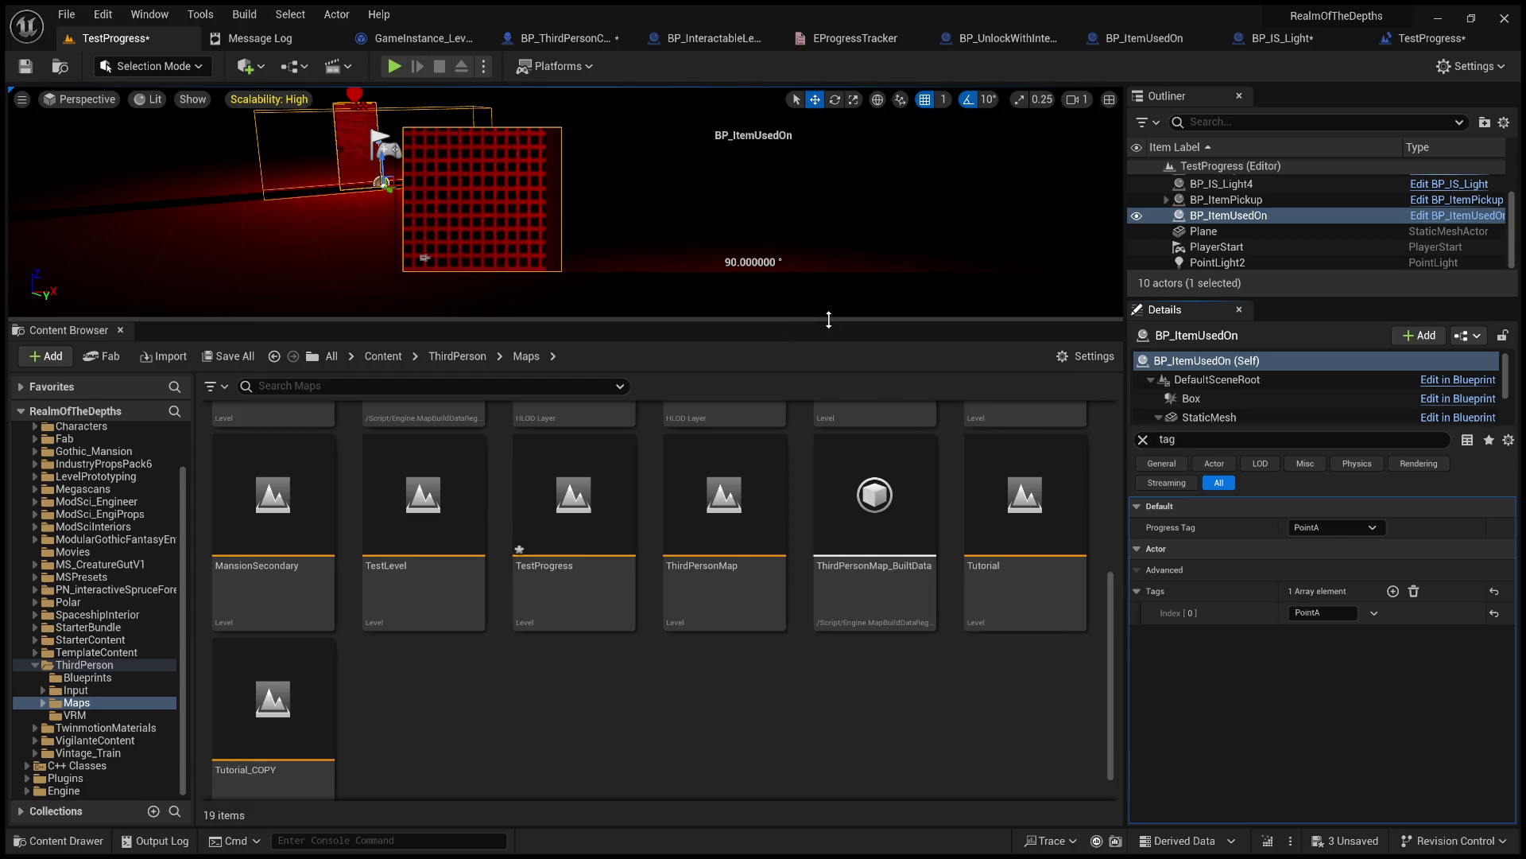
left_click_drag(829, 320, 829, 741)
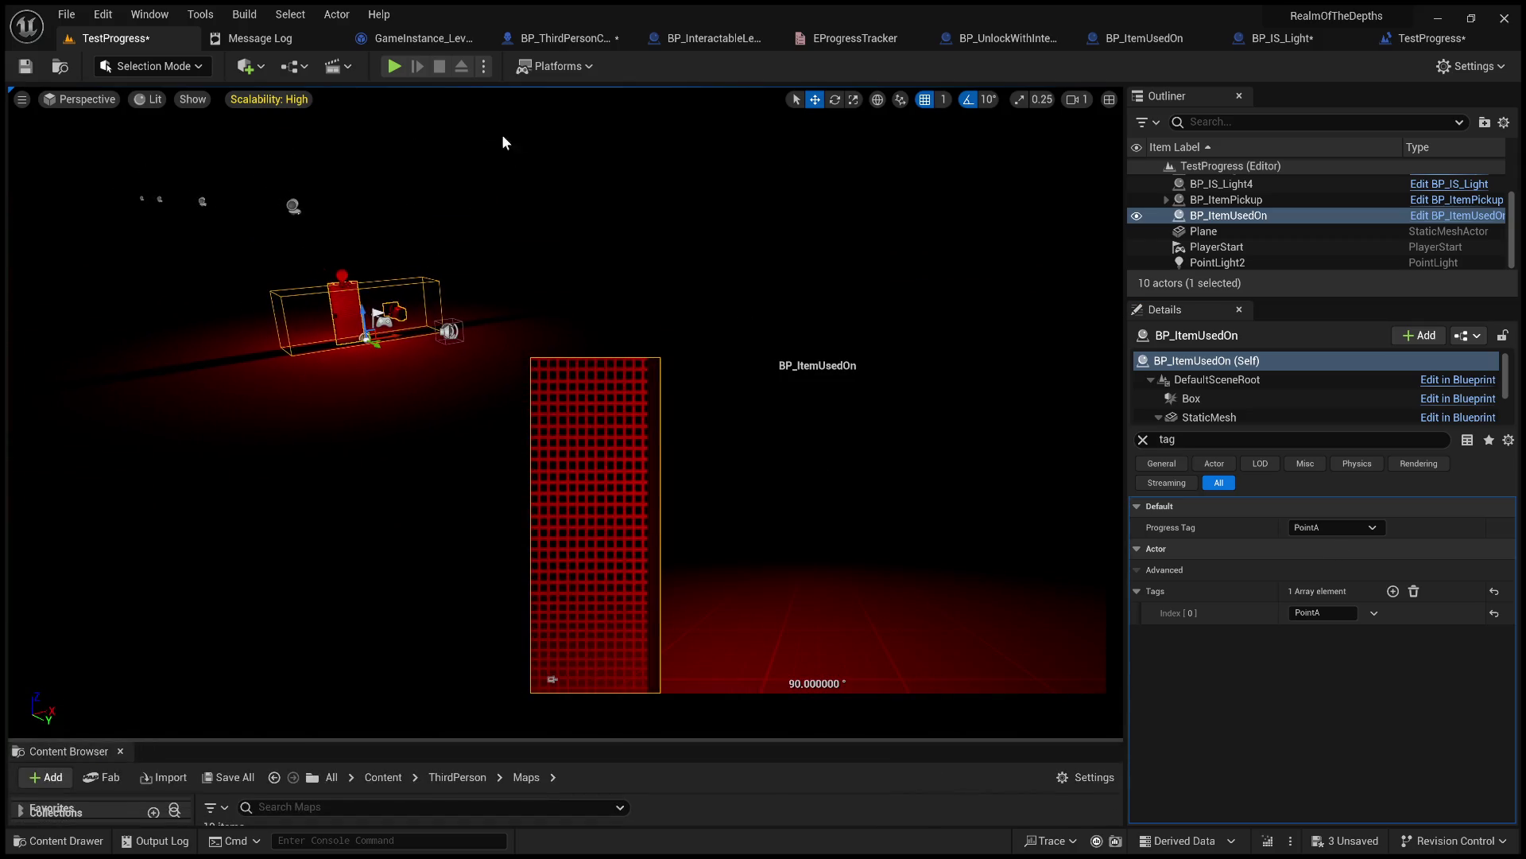
Play the level, walk to the key and accept picking it up, then open the inventory and expand the Outliner.
key("alt+p")
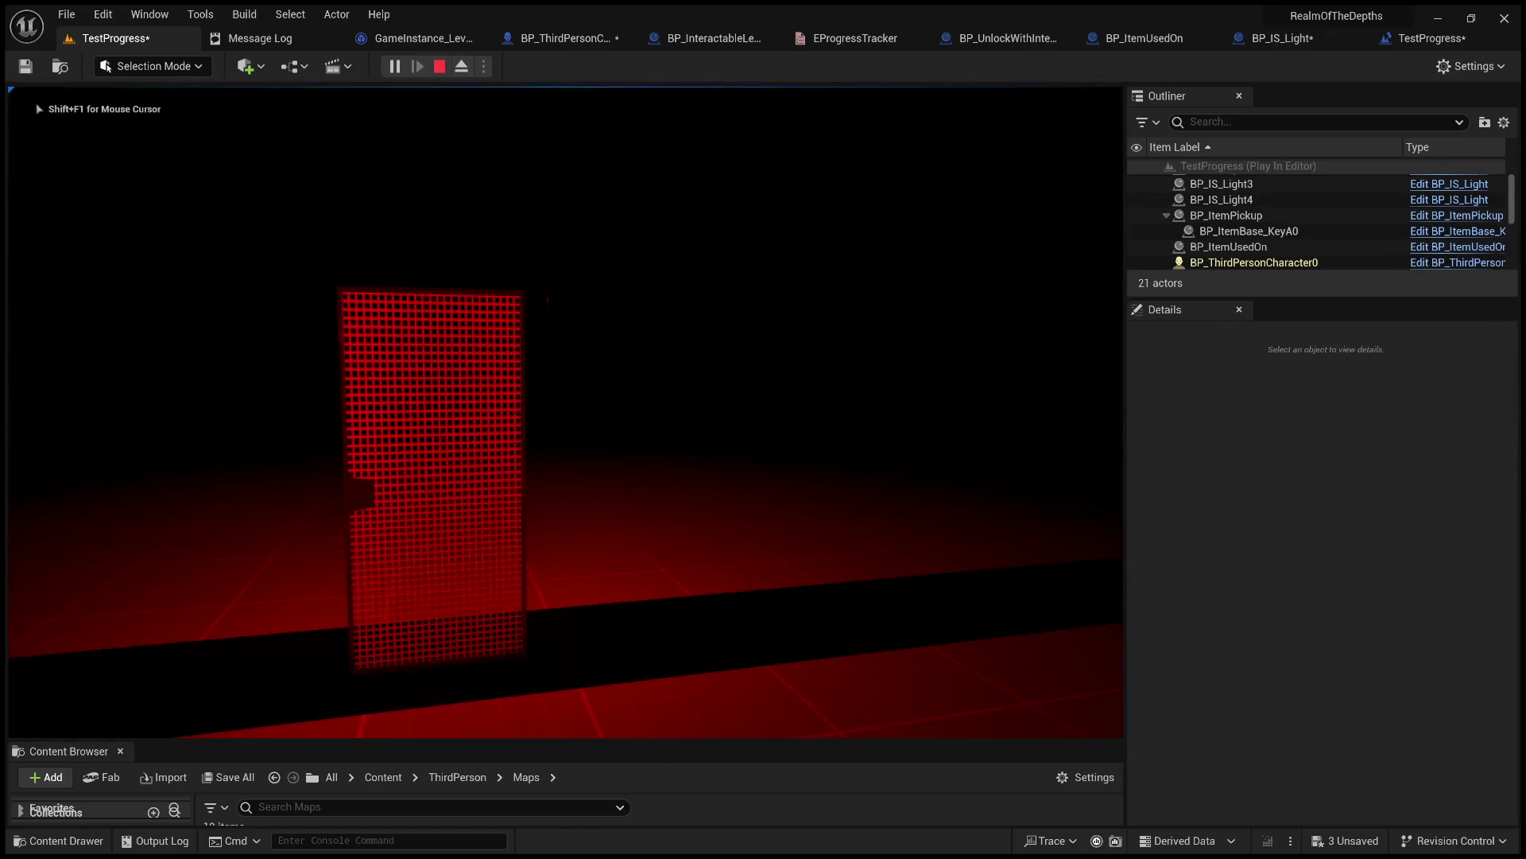
key("s")
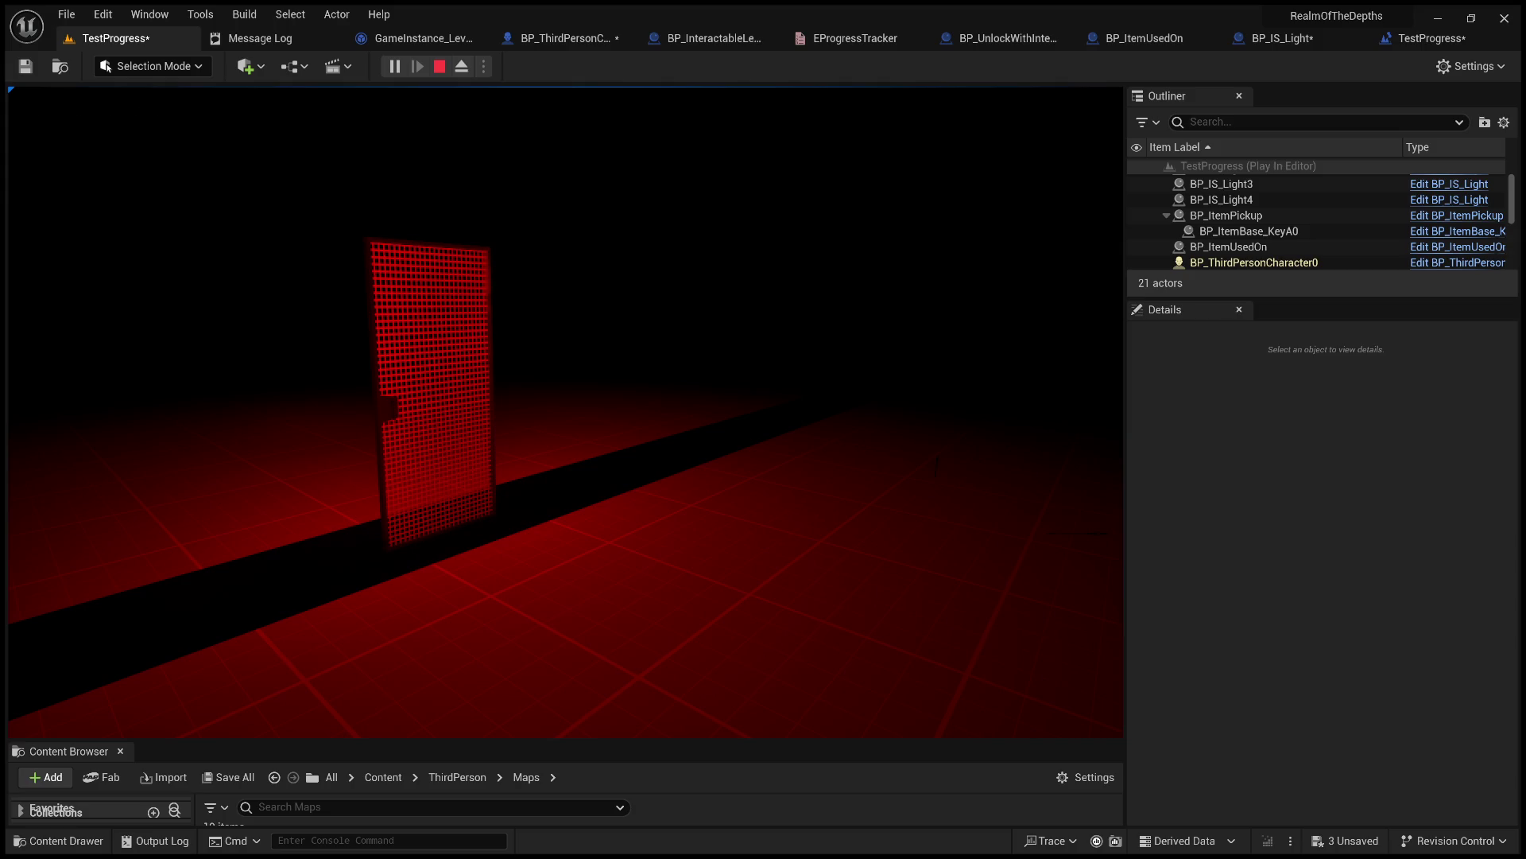
key("w")
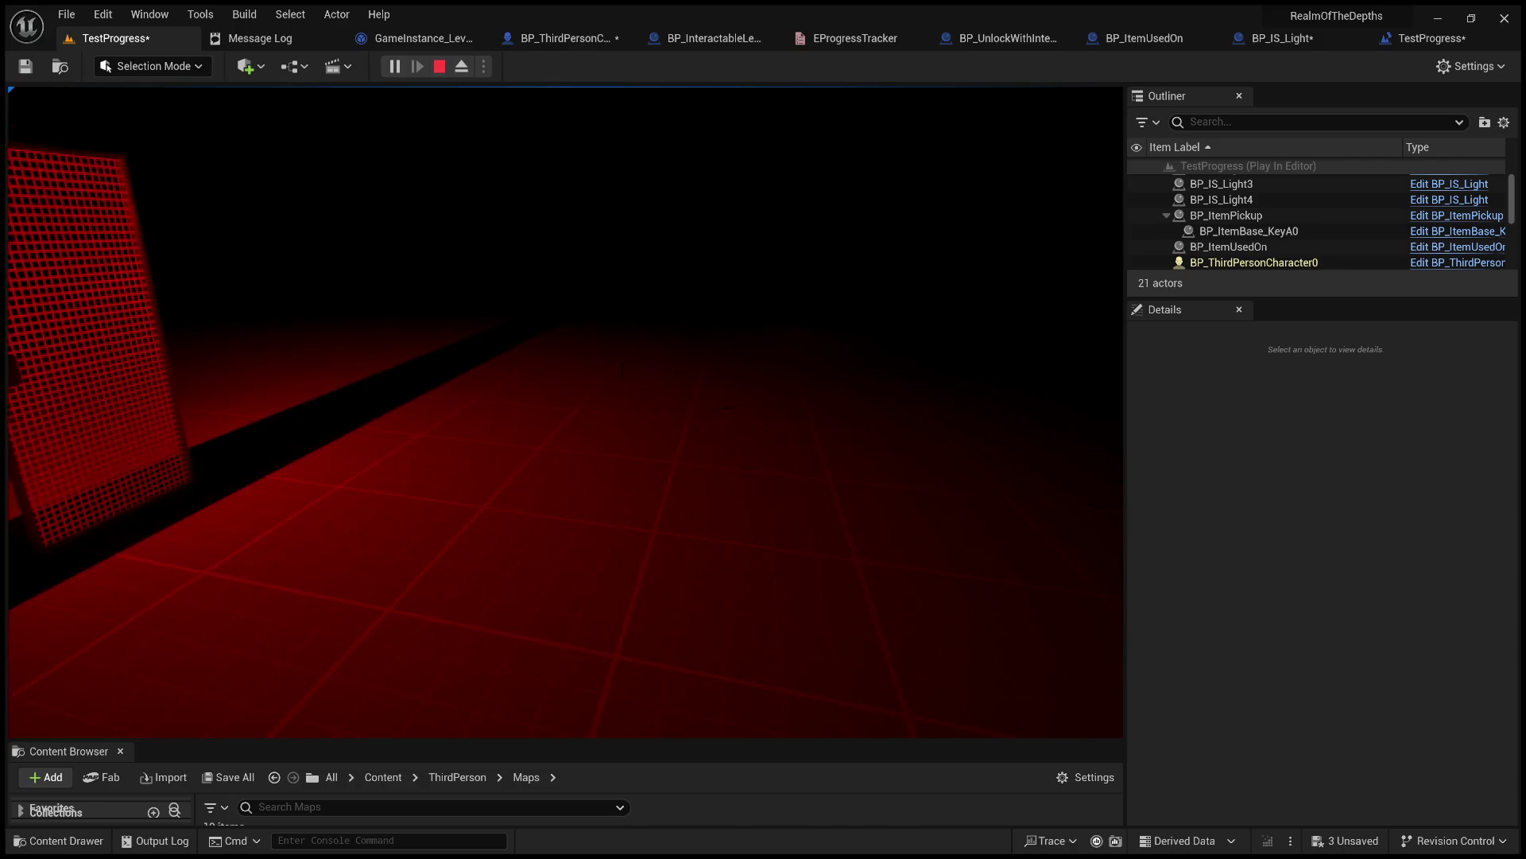
key("w")
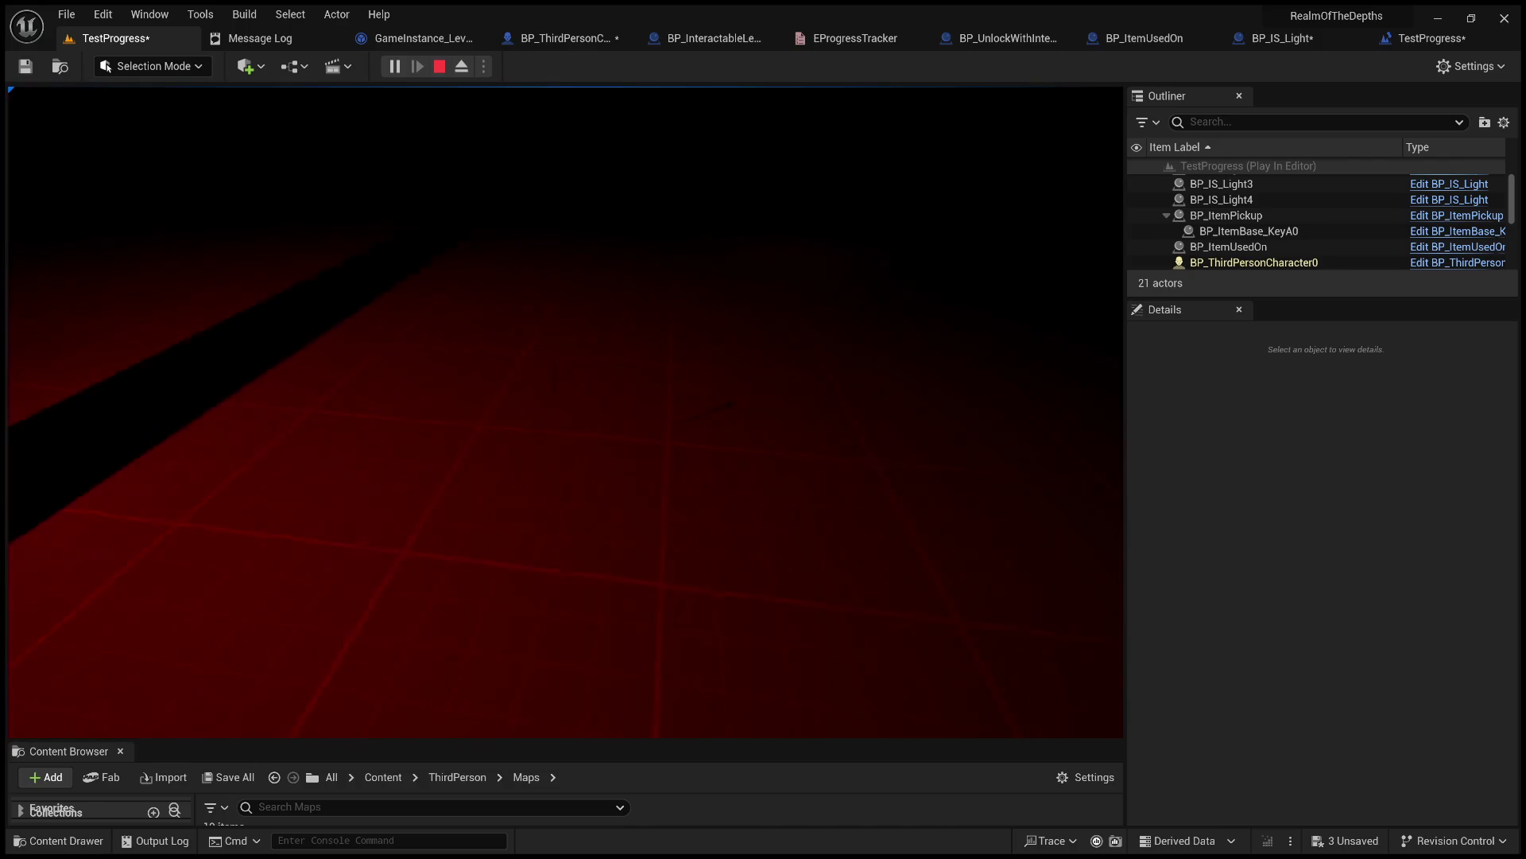
left_click(592, 697)
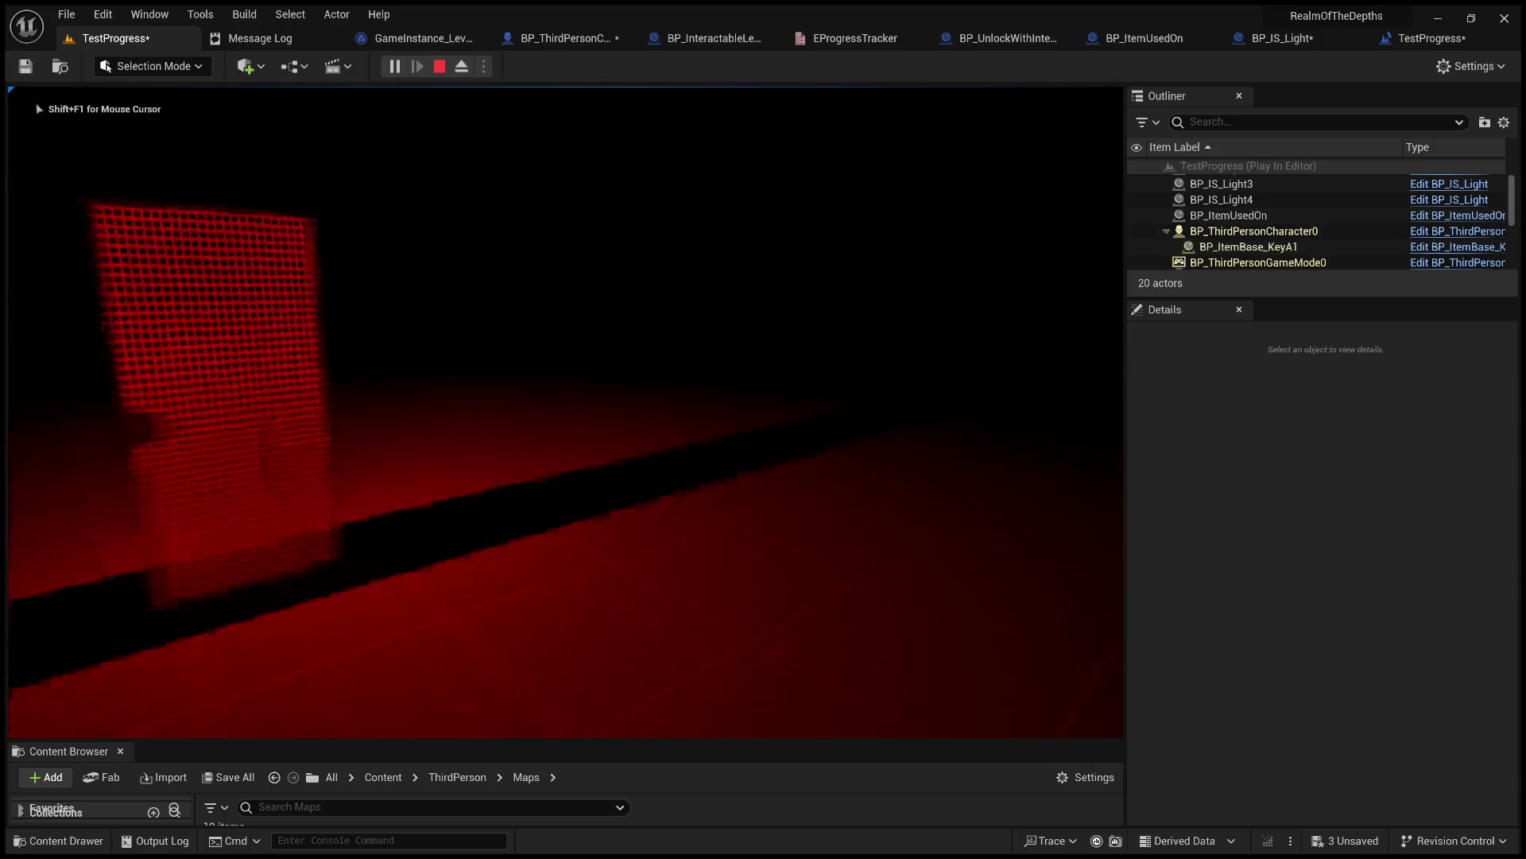
key("Tab")
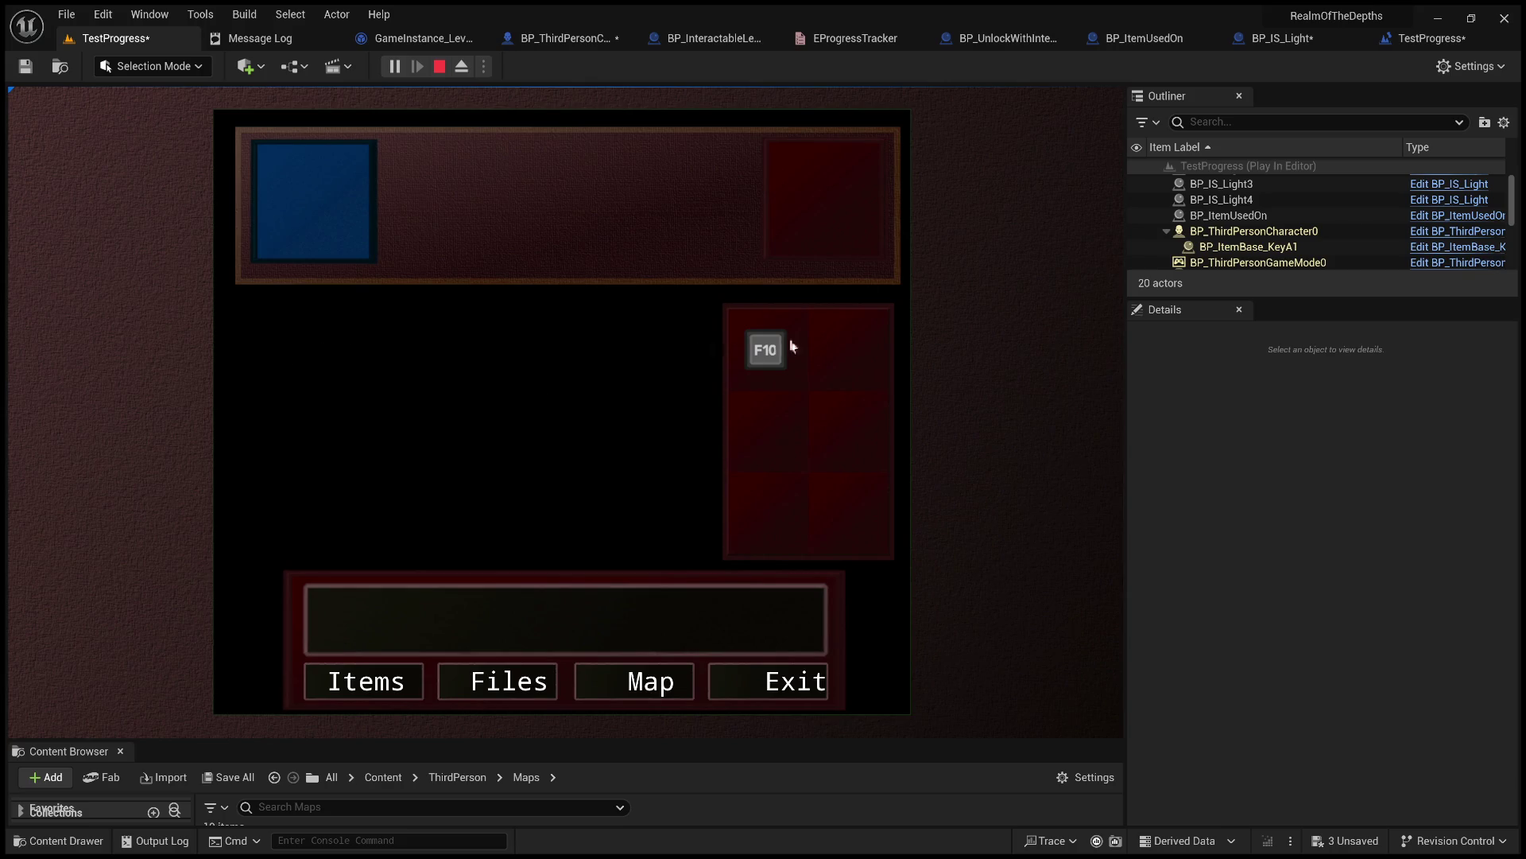
left_click_drag(1298, 313, 1315, 531)
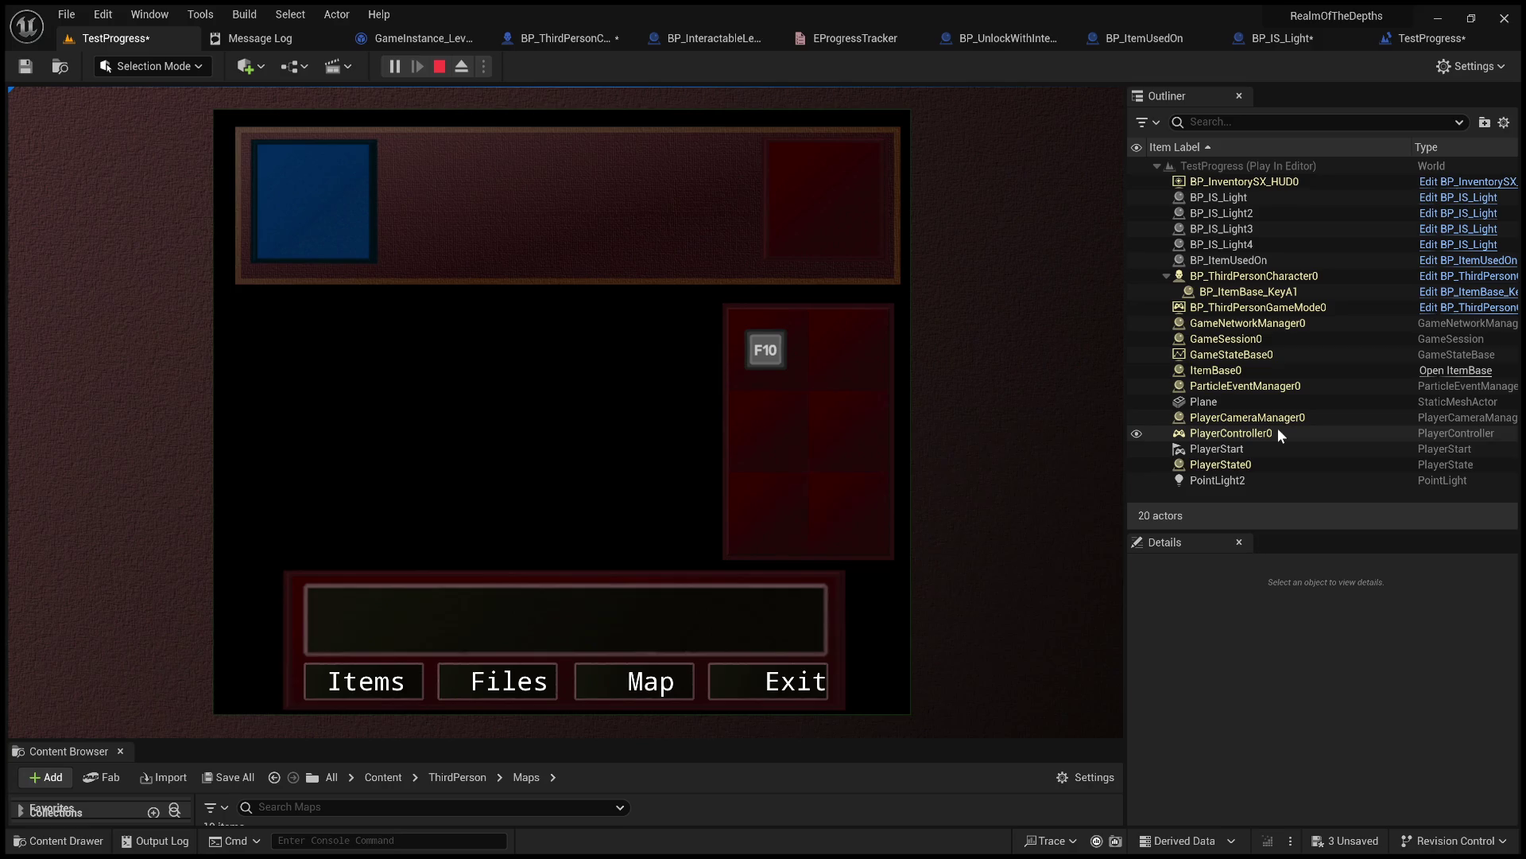
Check BP_ThirdPersonCharacter0's InventoryManager Inventory Items lists BP_ItemBase_KeyA1, then use the key in-game.
left_click(1267, 313)
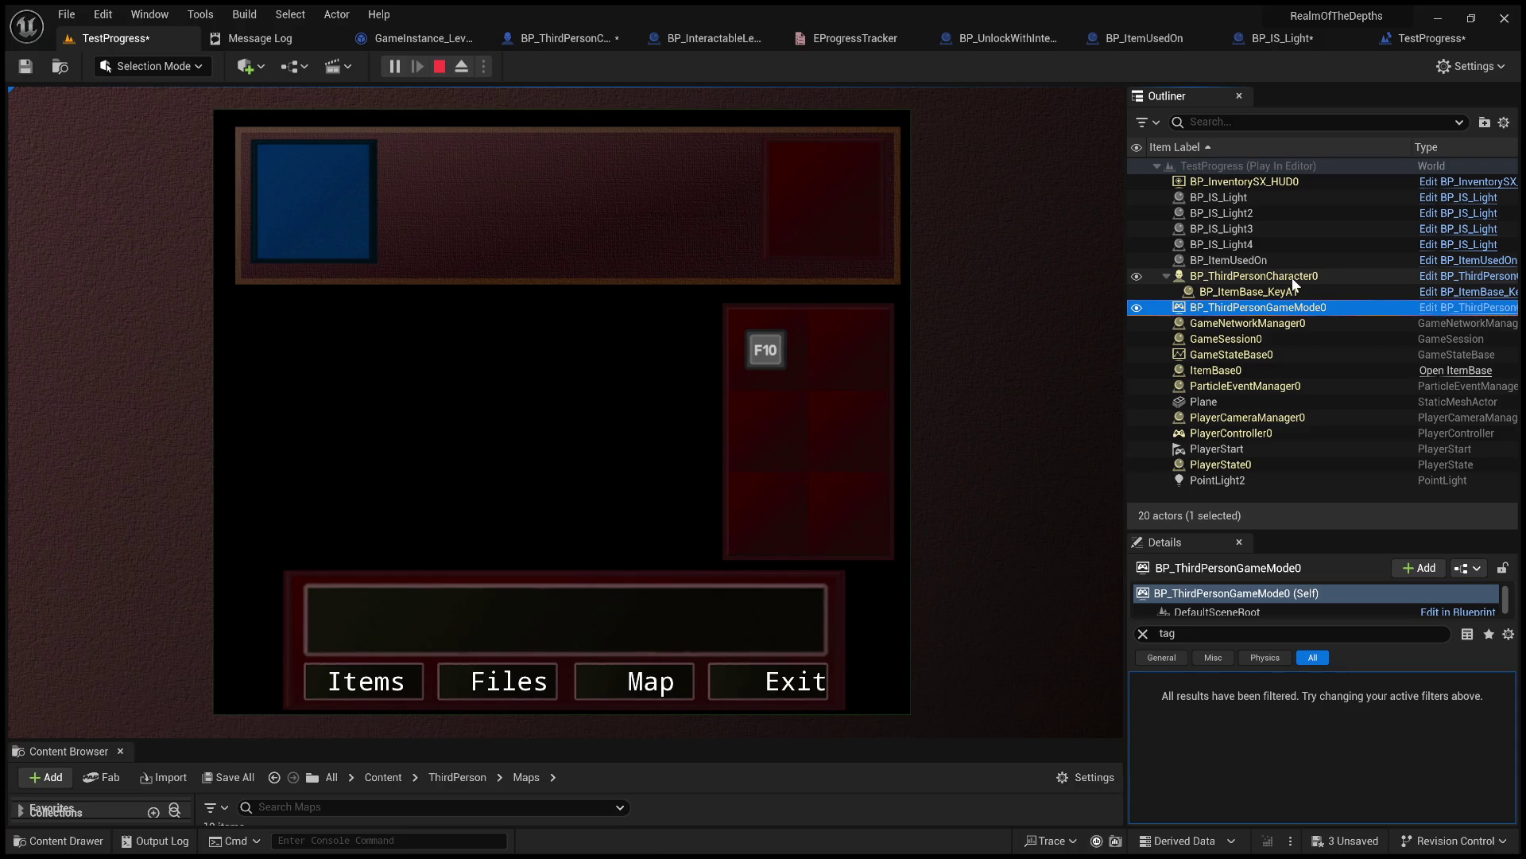
left_click(1291, 278)
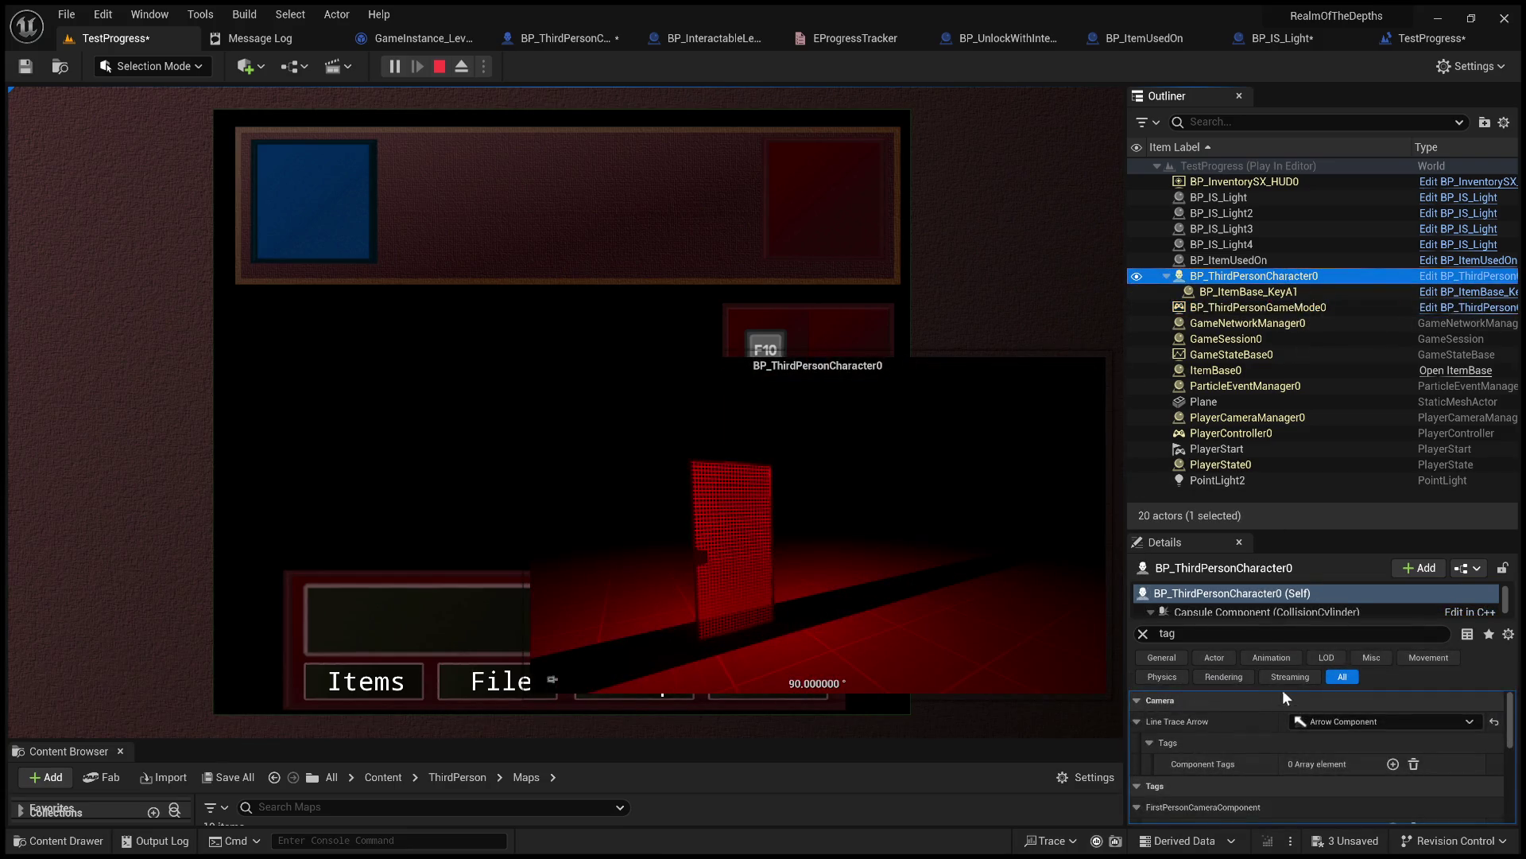
scroll(1205, 765, "down", 3)
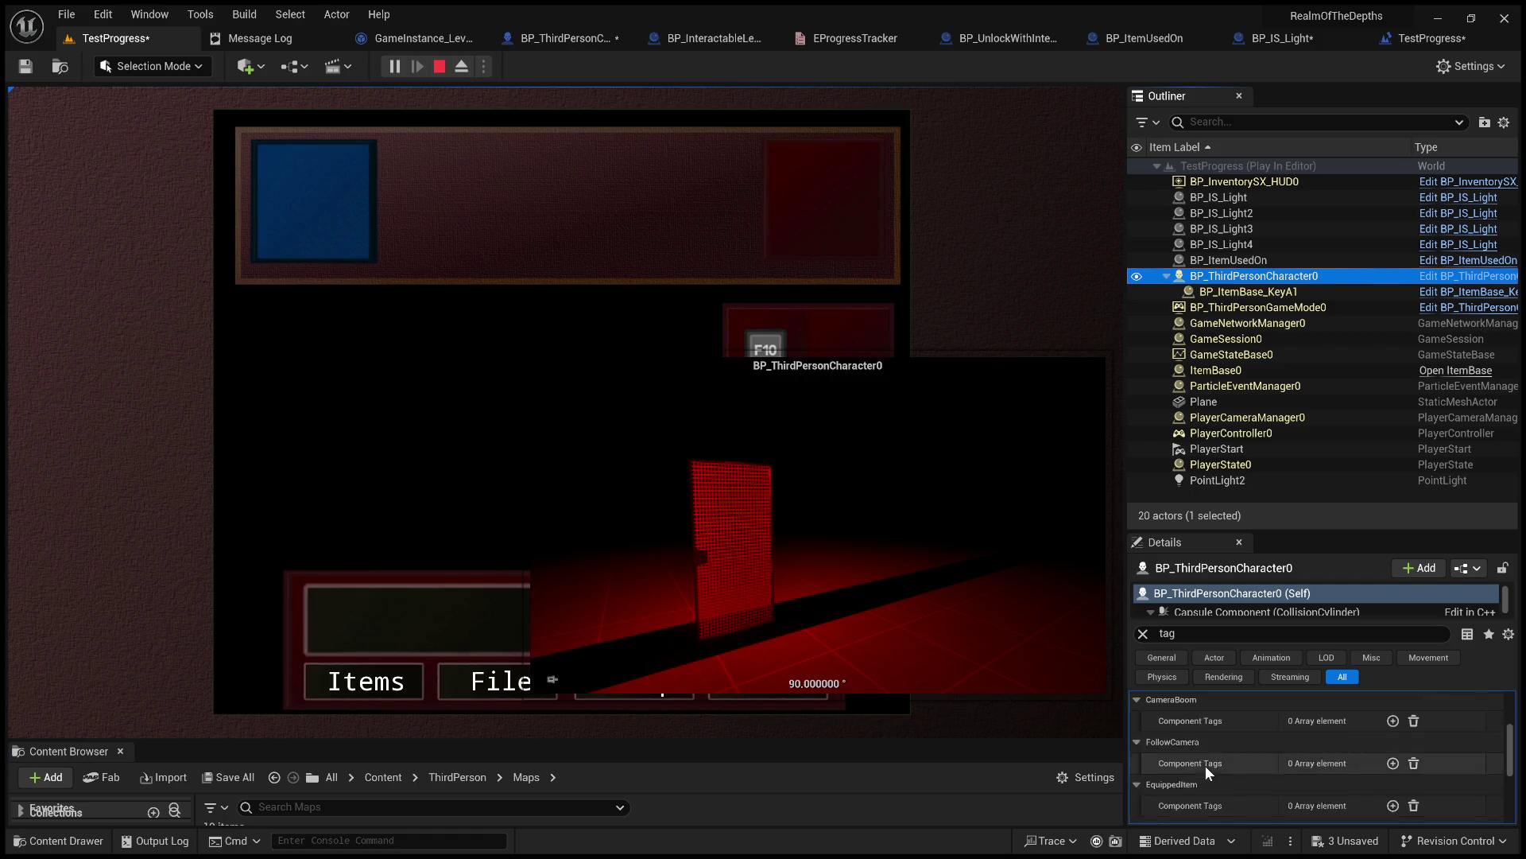
scroll(1233, 767, "down", 1)
mouse_move(1320, 530)
left_mouse_down()
mouse_move(1216, 231)
mouse_move(1272, 187)
left_mouse_up()
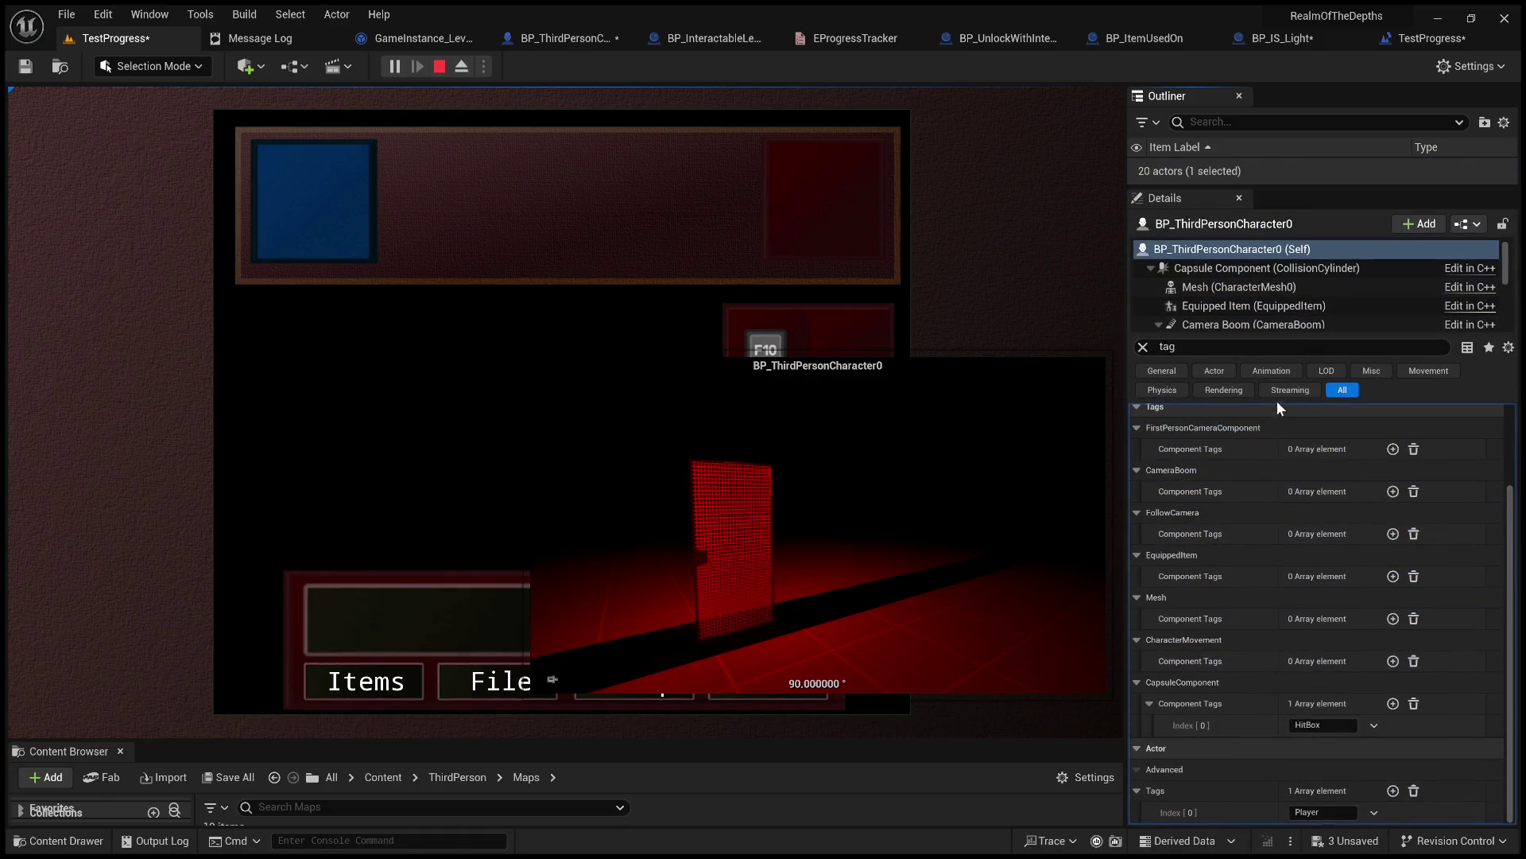
left_click(1142, 347)
scroll(1263, 313, "down", 2)
scroll(1318, 322, "down", 4)
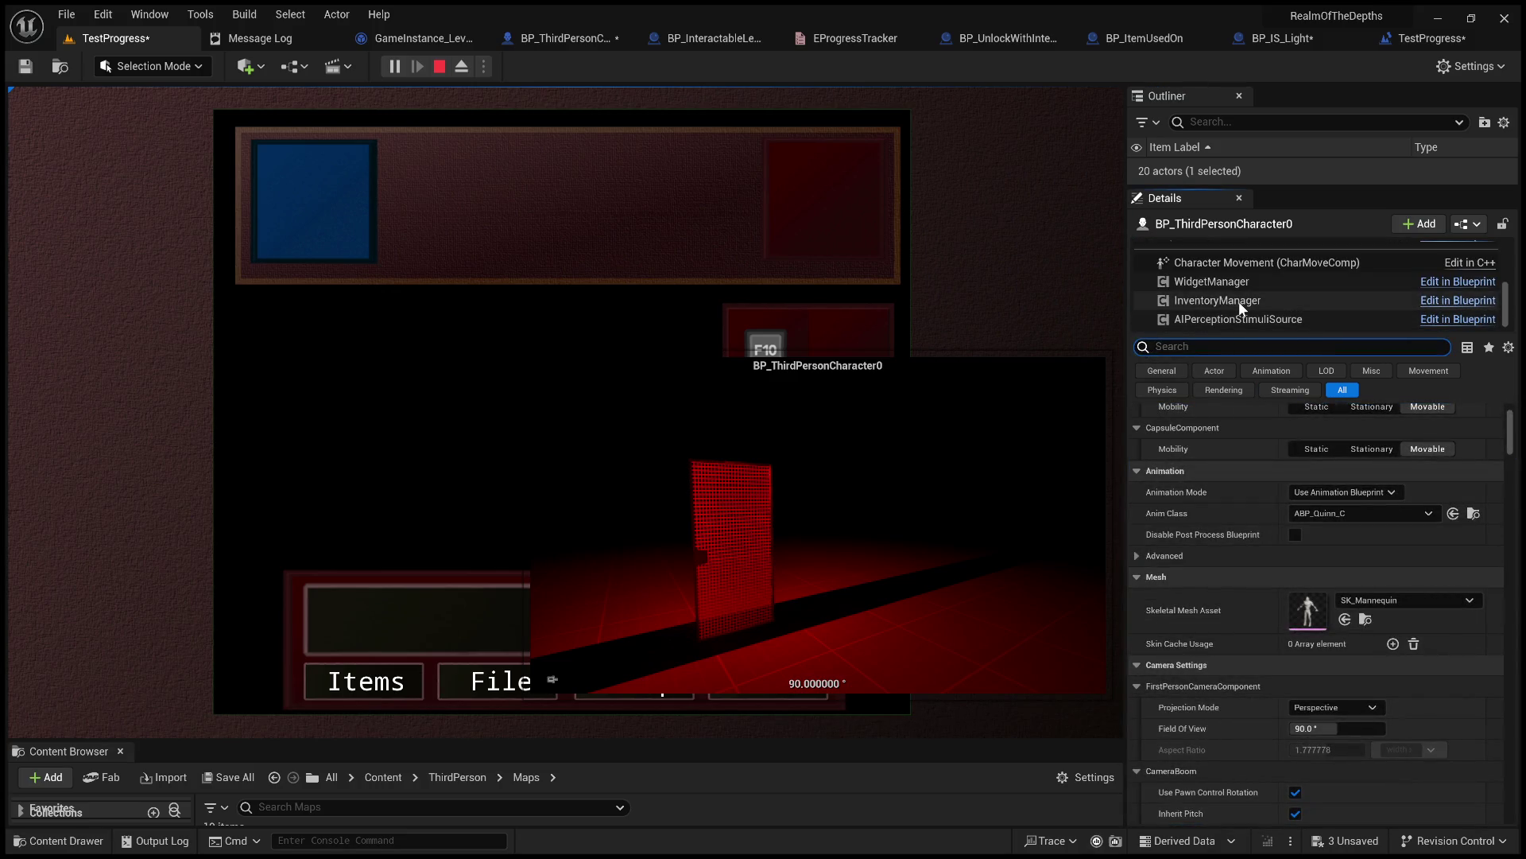
left_click(1240, 301)
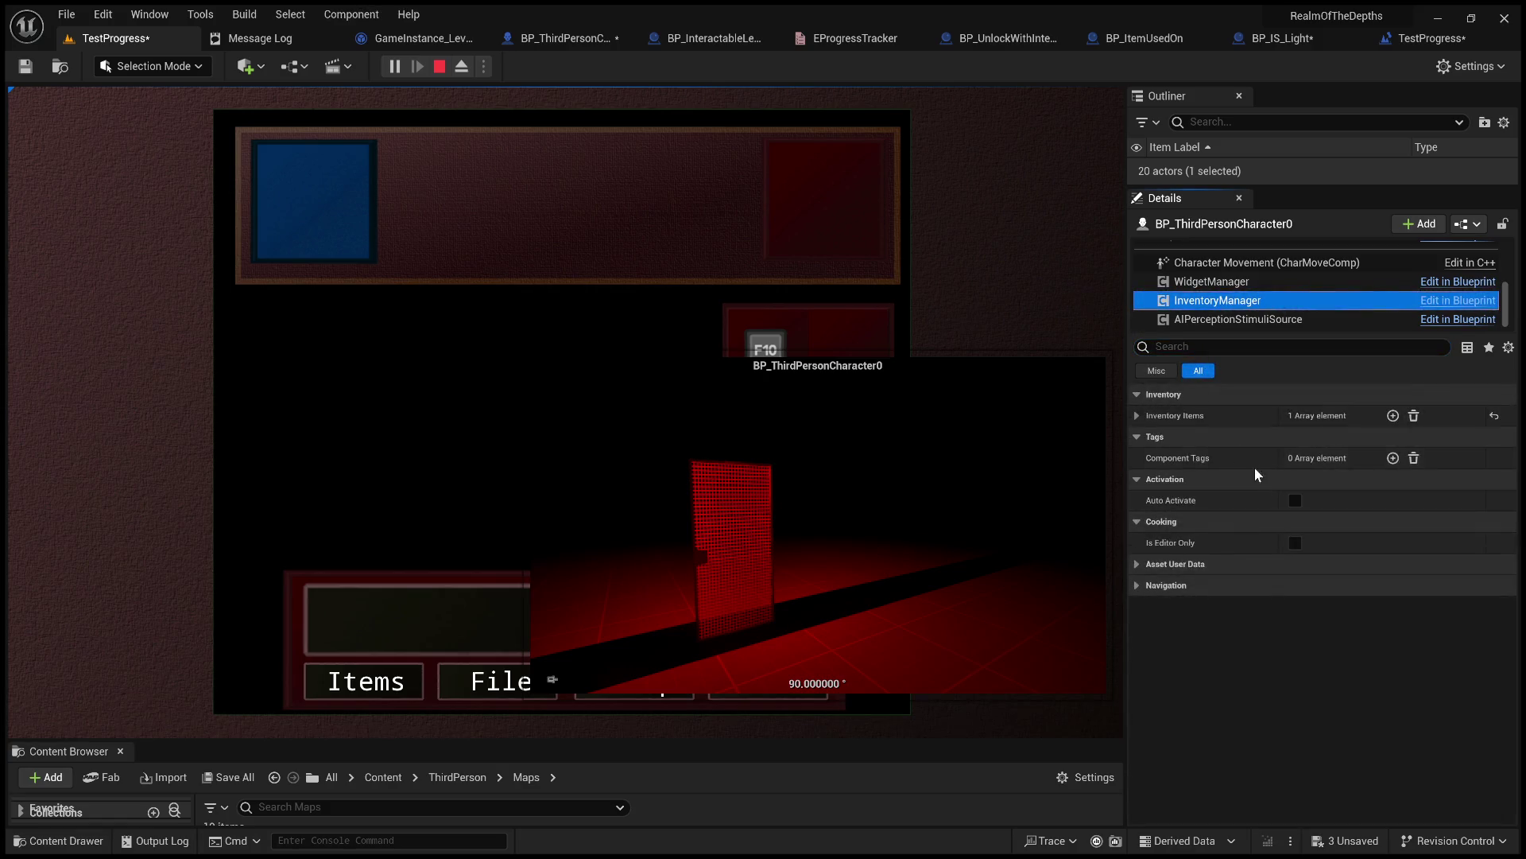
left_click(1140, 416)
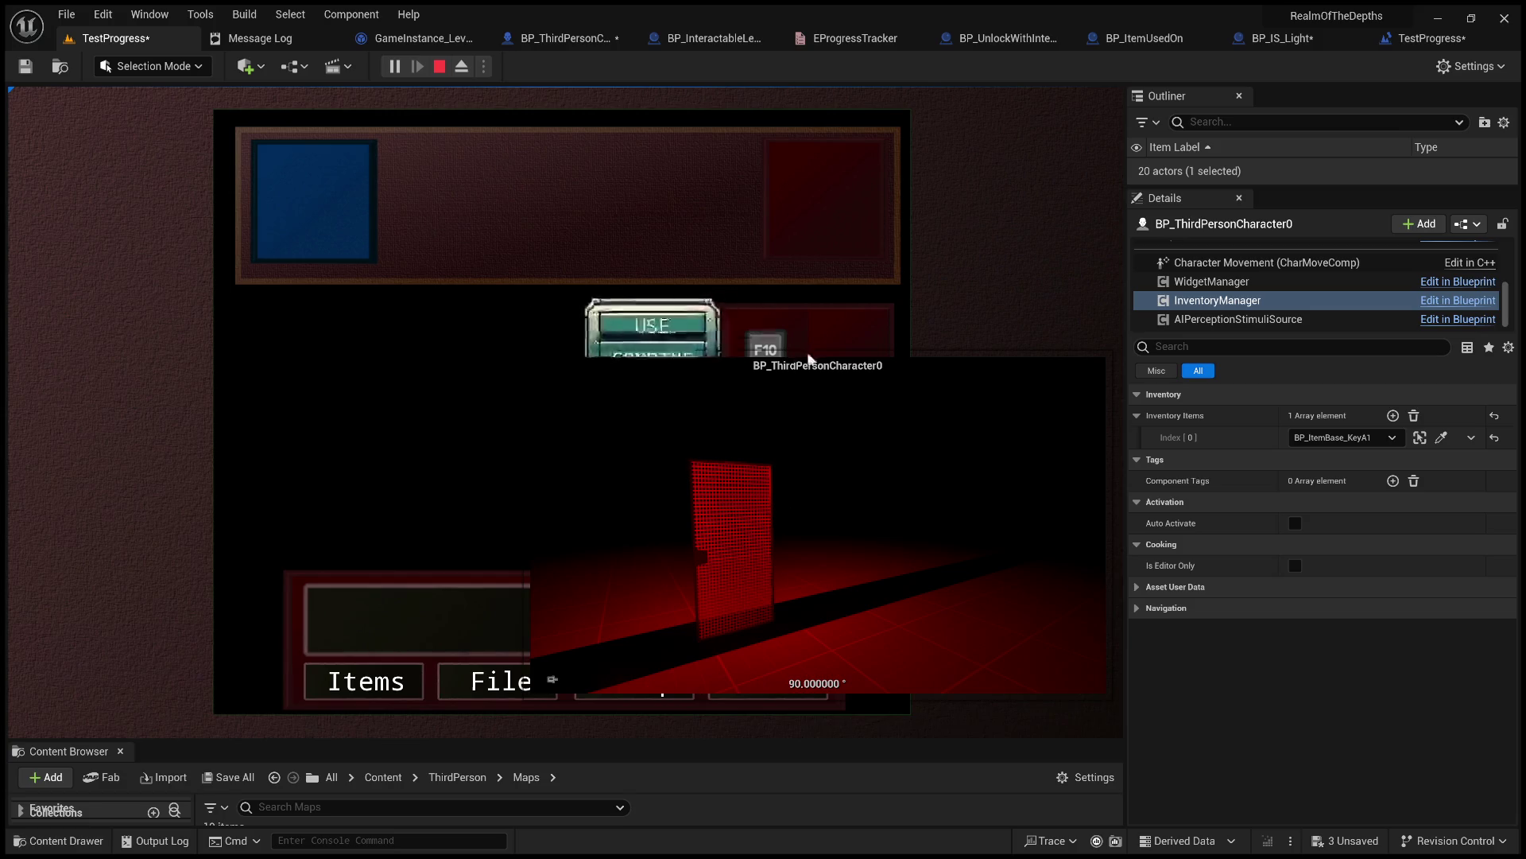
left_click(672, 322)
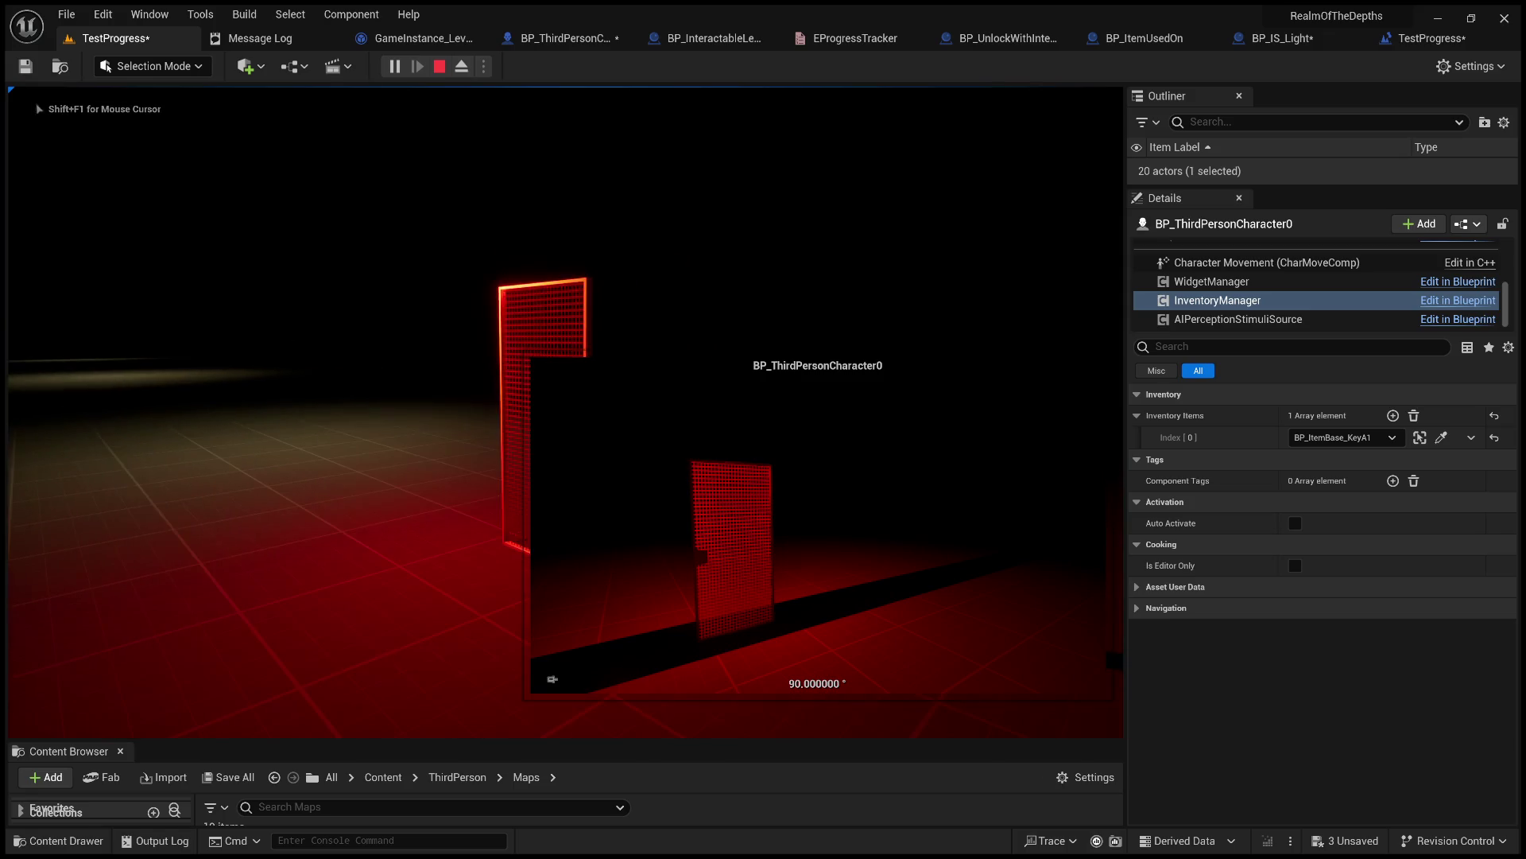
Eject from the player and run the RestartLevel console command.
key("F8")
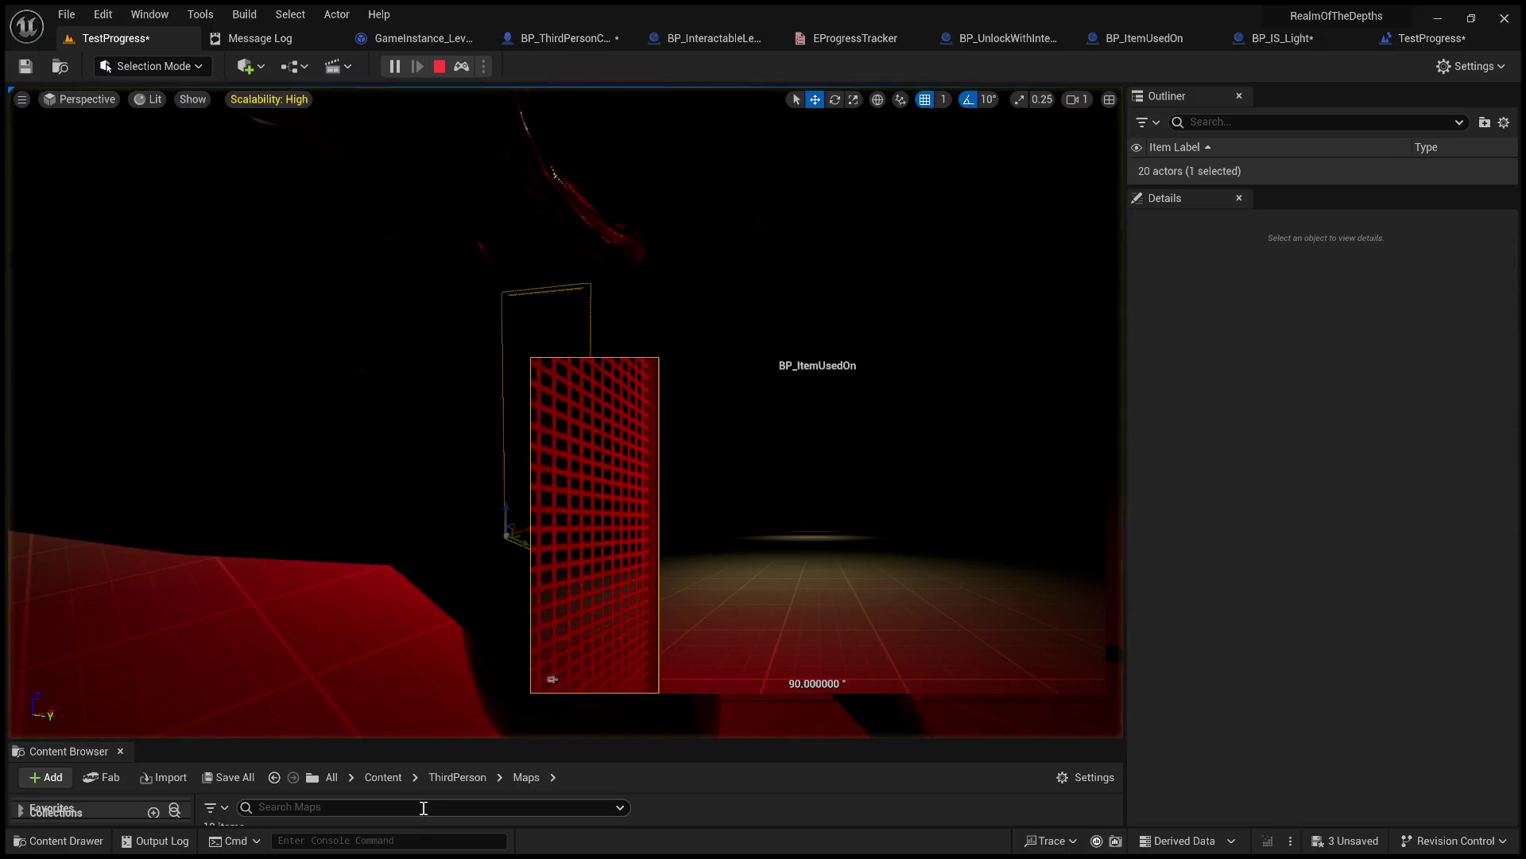
left_click(410, 841)
type("restart")
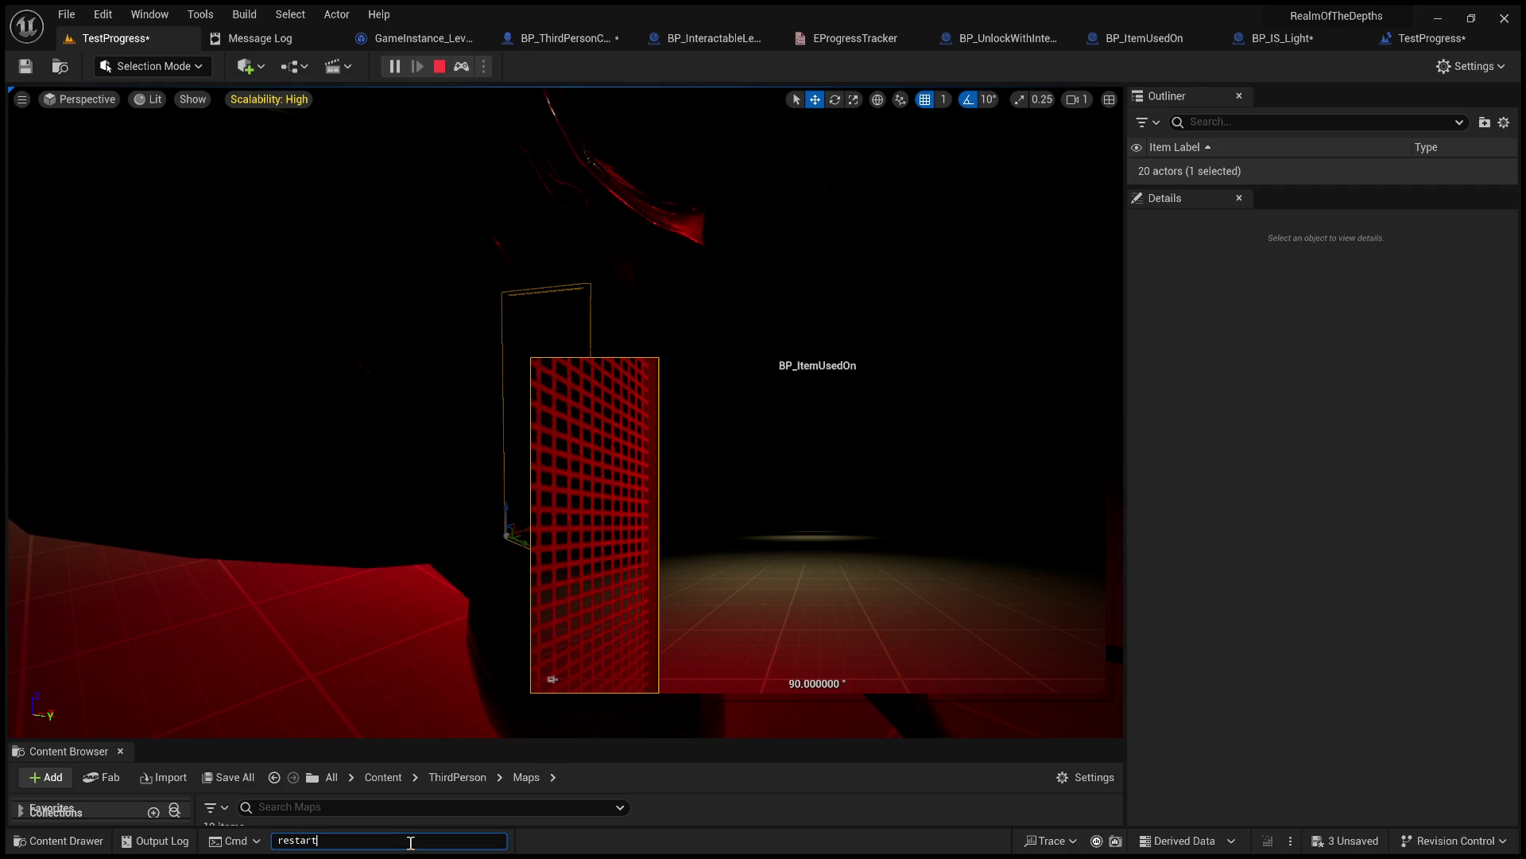
key("BackSpace")
key("BackSpace")
type("Rl")
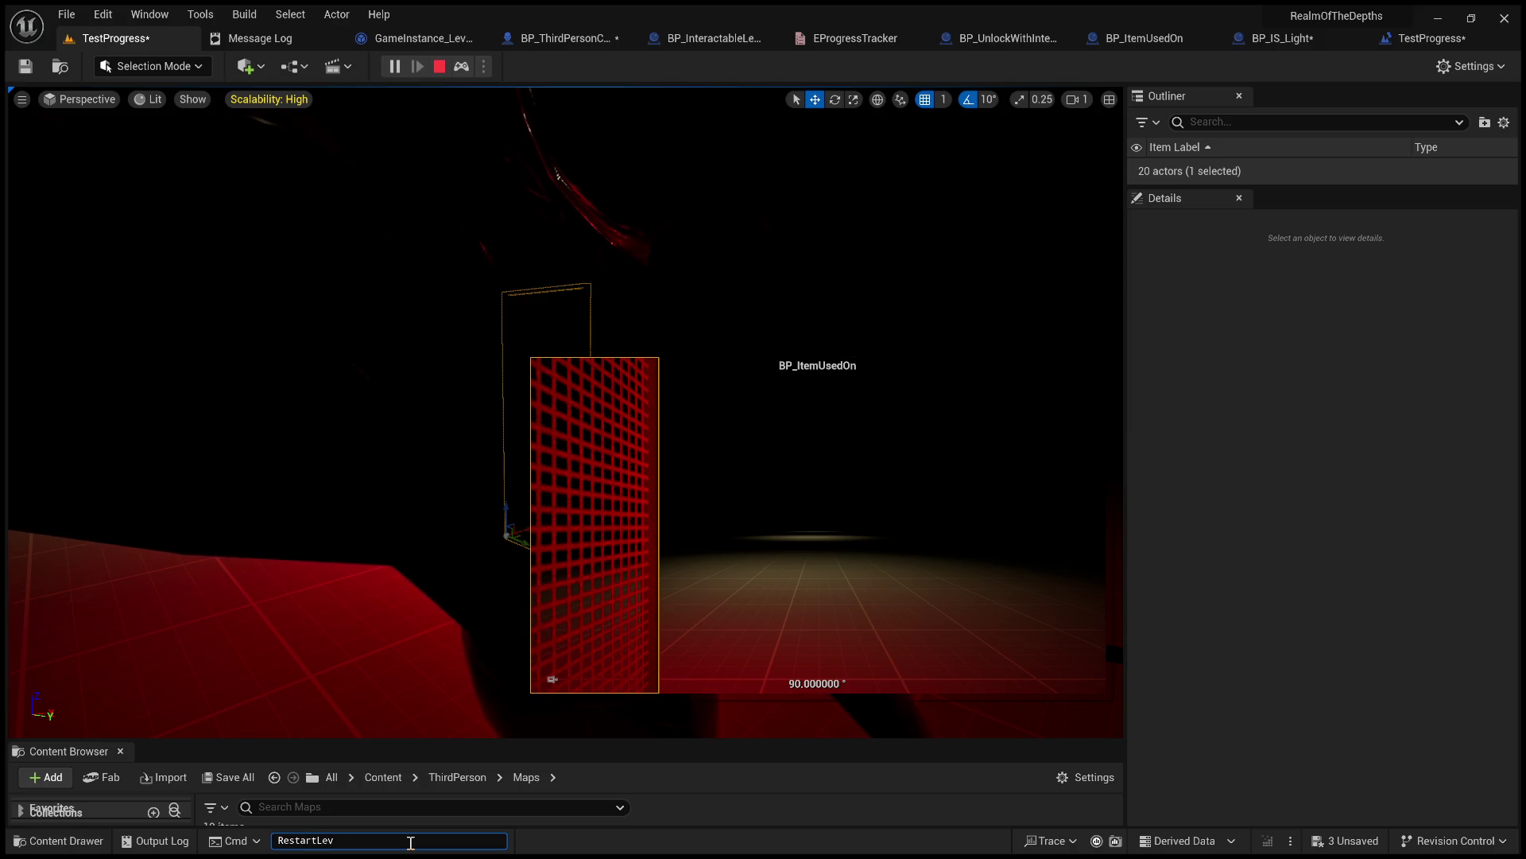
key("Return")
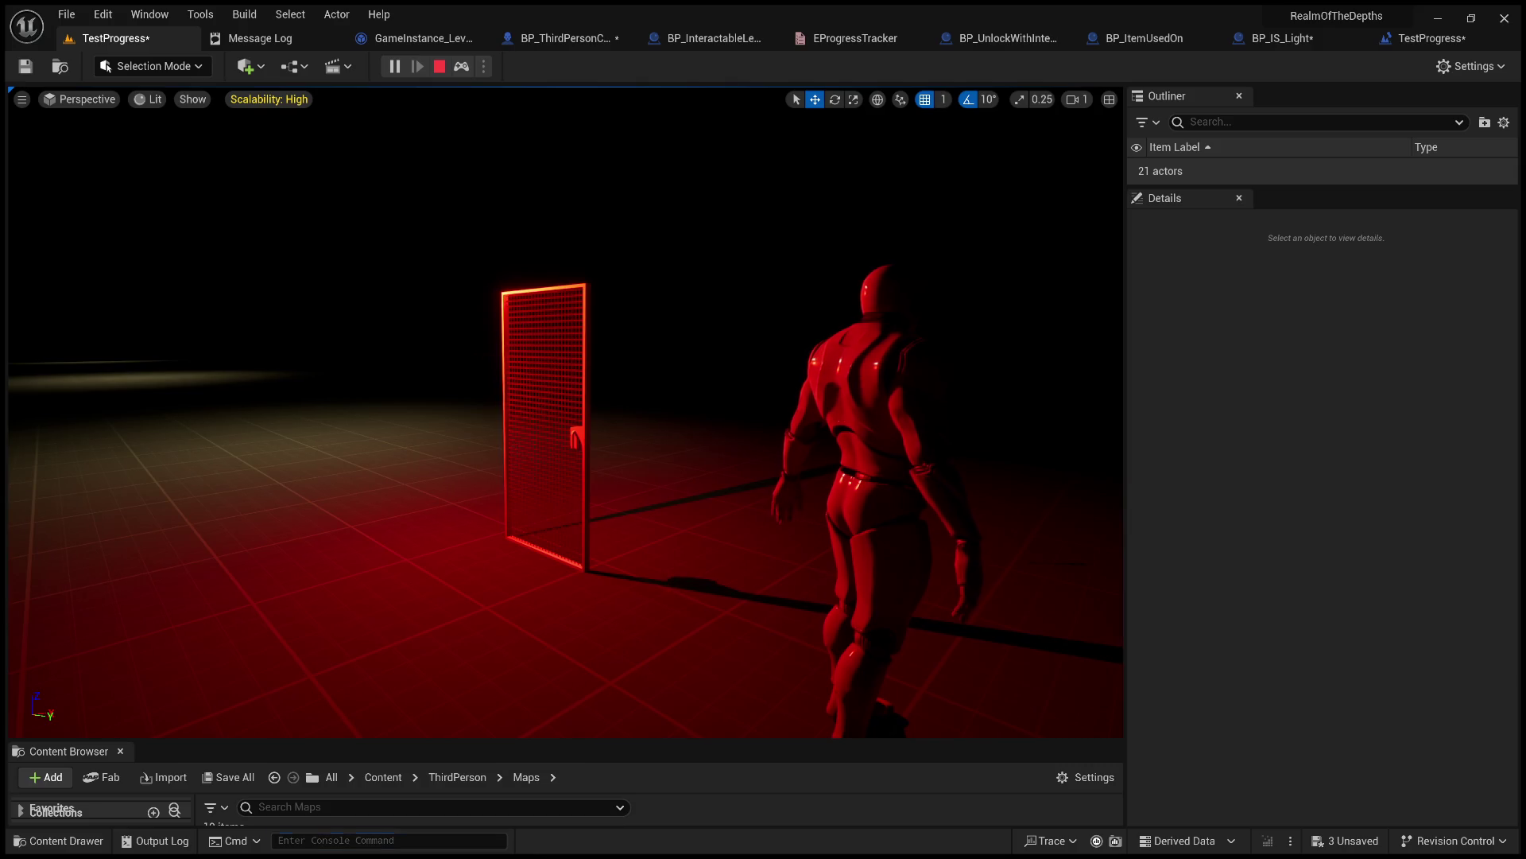
Eject and confirm the restarted BP_ThirdPersonCharacter0's InventoryManager holds 0 Inventory Items.
left_click(673, 579)
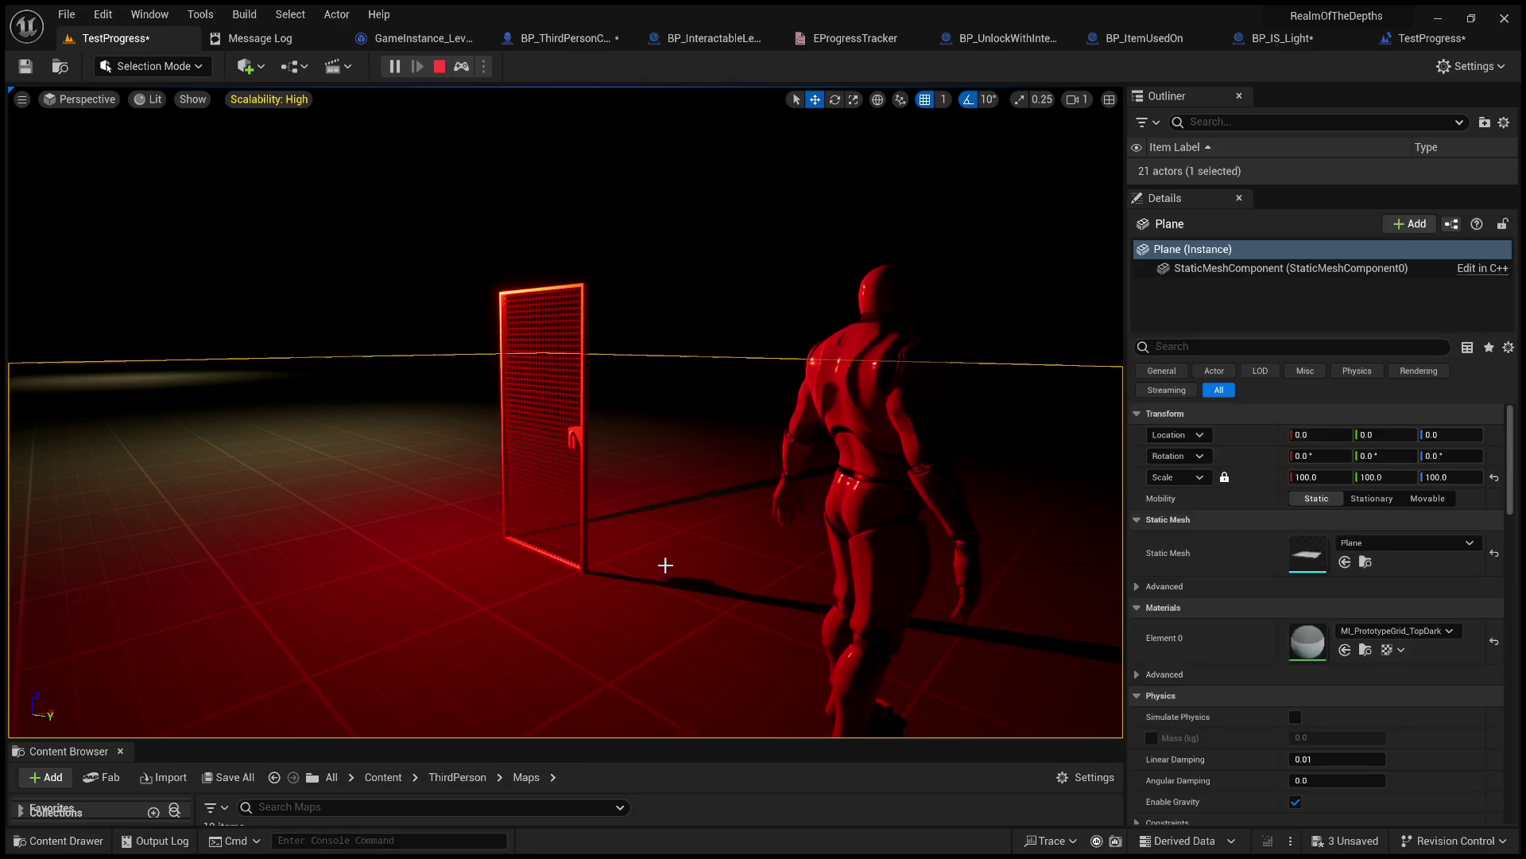
key("F8")
left_click(763, 528)
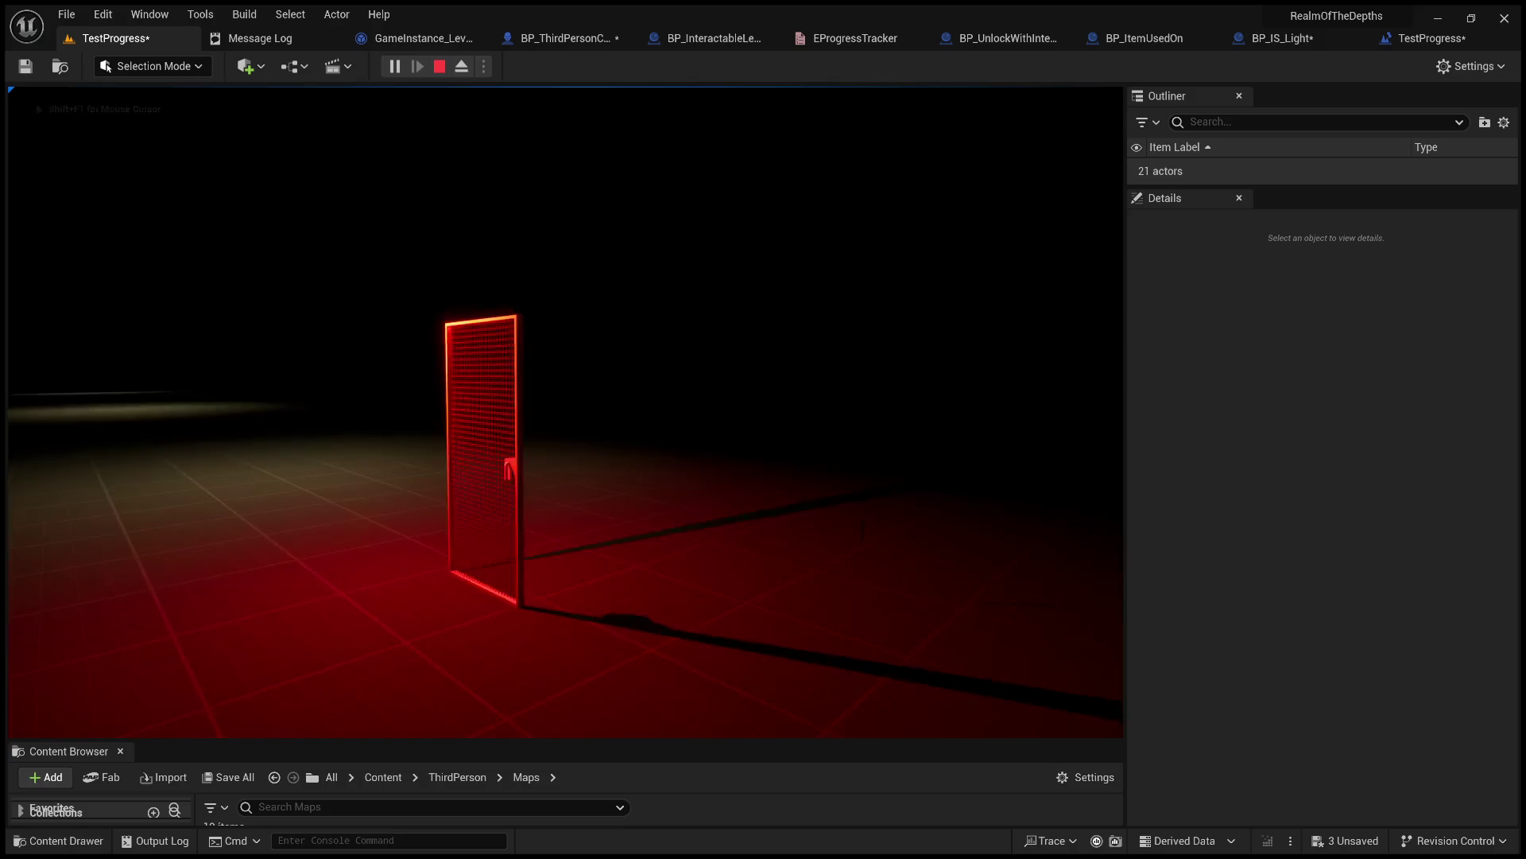
key("F8")
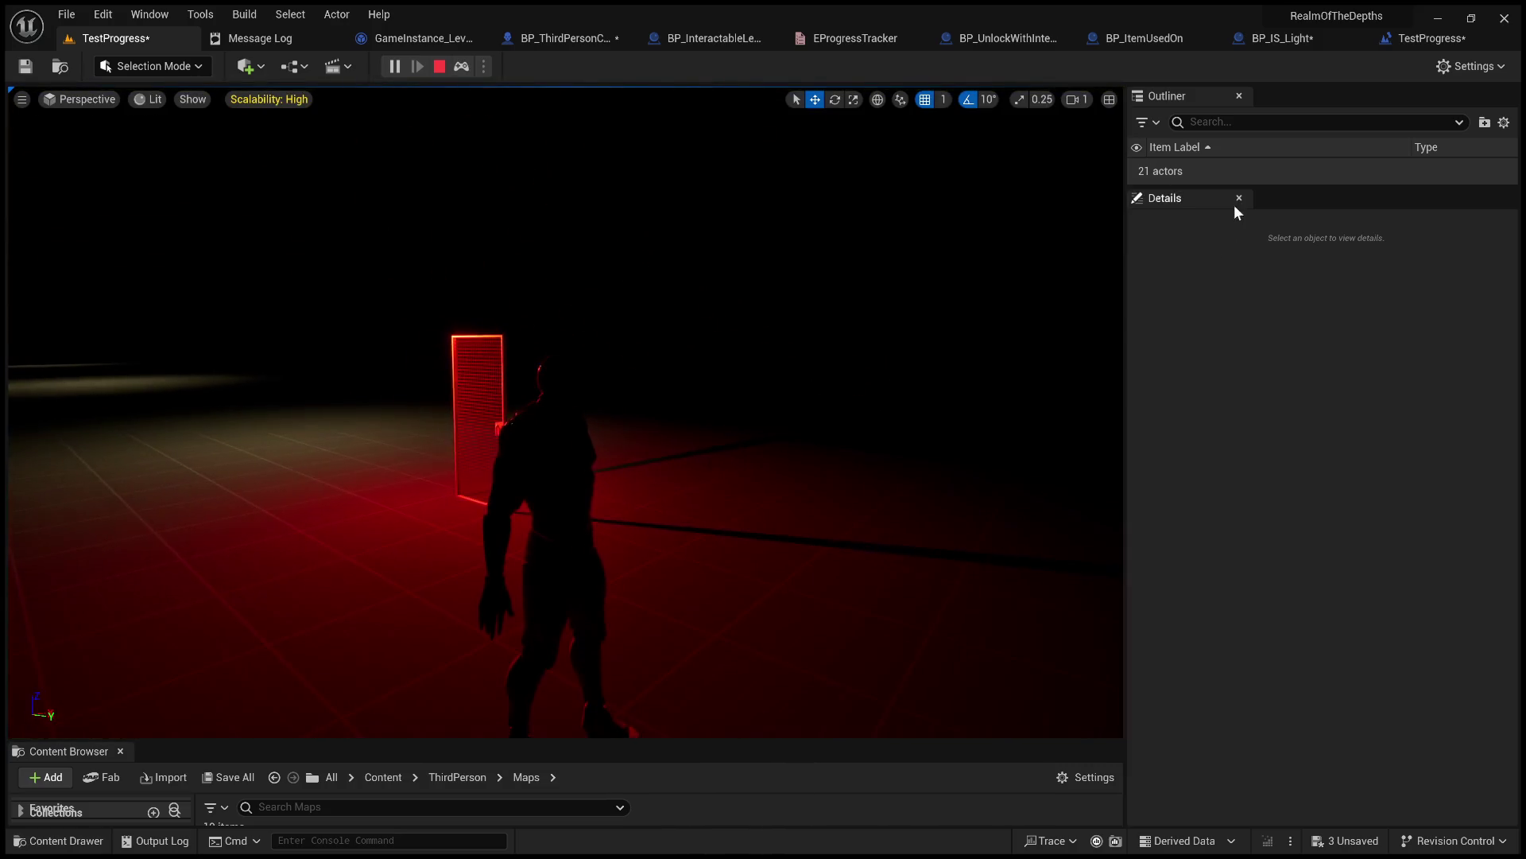
left_click_drag(1308, 187, 1295, 344)
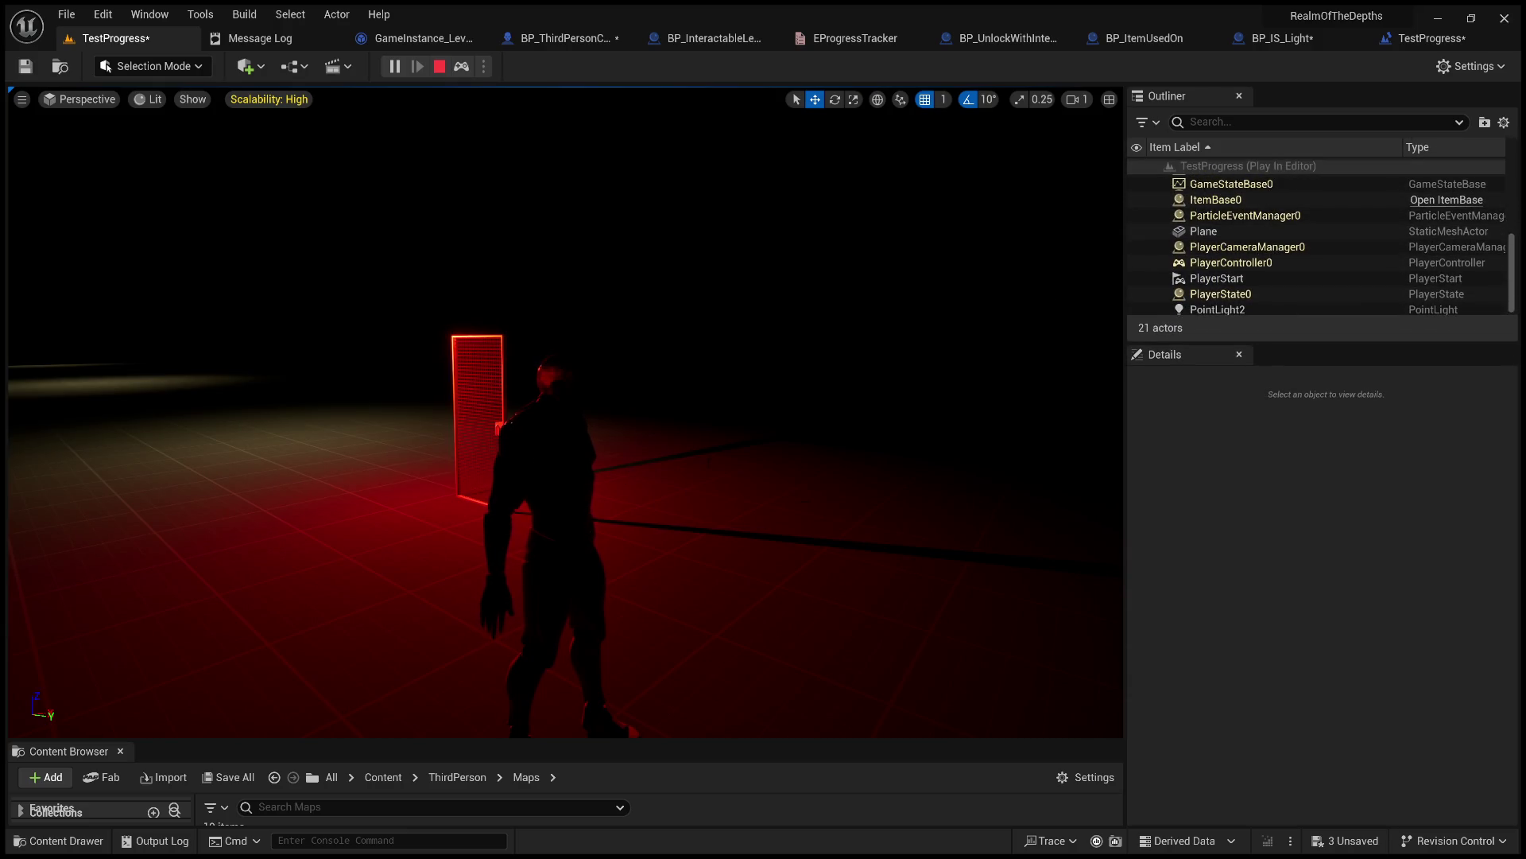
left_click(546, 454)
scroll(1267, 449, "down", 4)
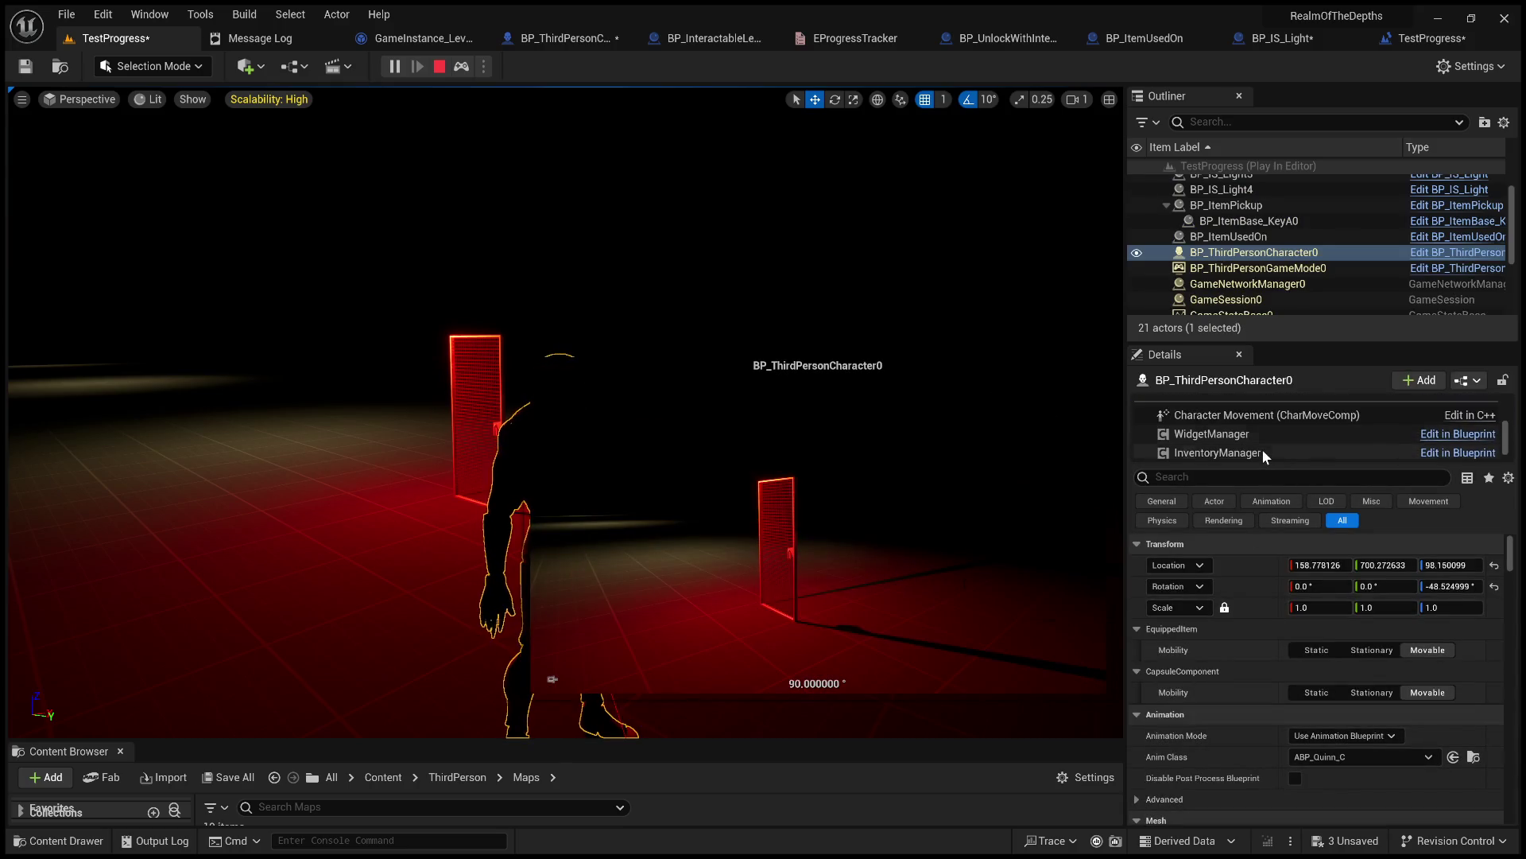
left_click(1263, 431)
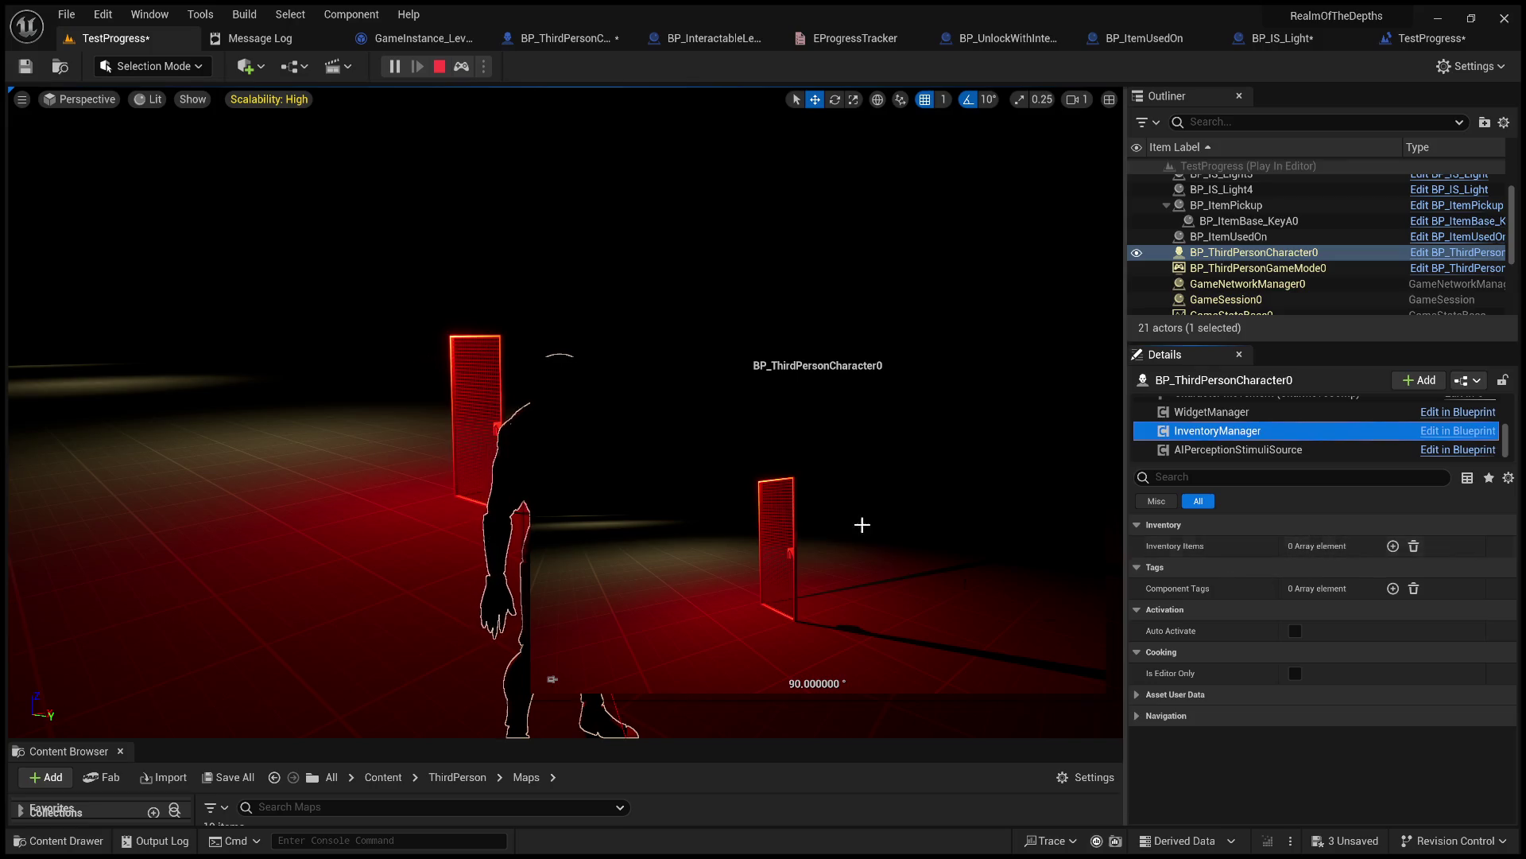
Possess the character again and open the in-game inventory menu.
left_click(446, 368)
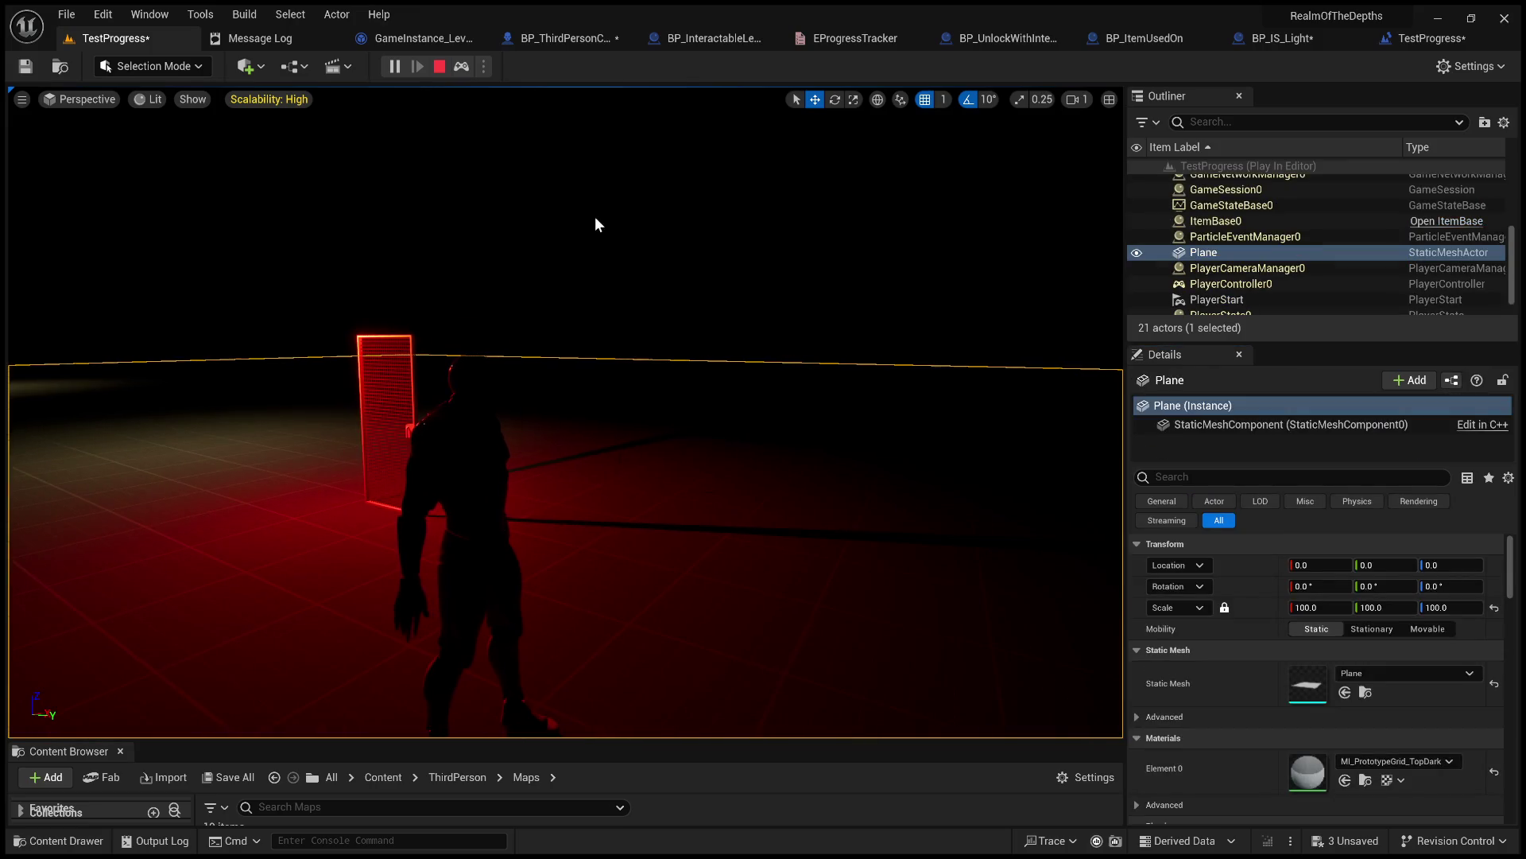
key("F8")
left_click(595, 218)
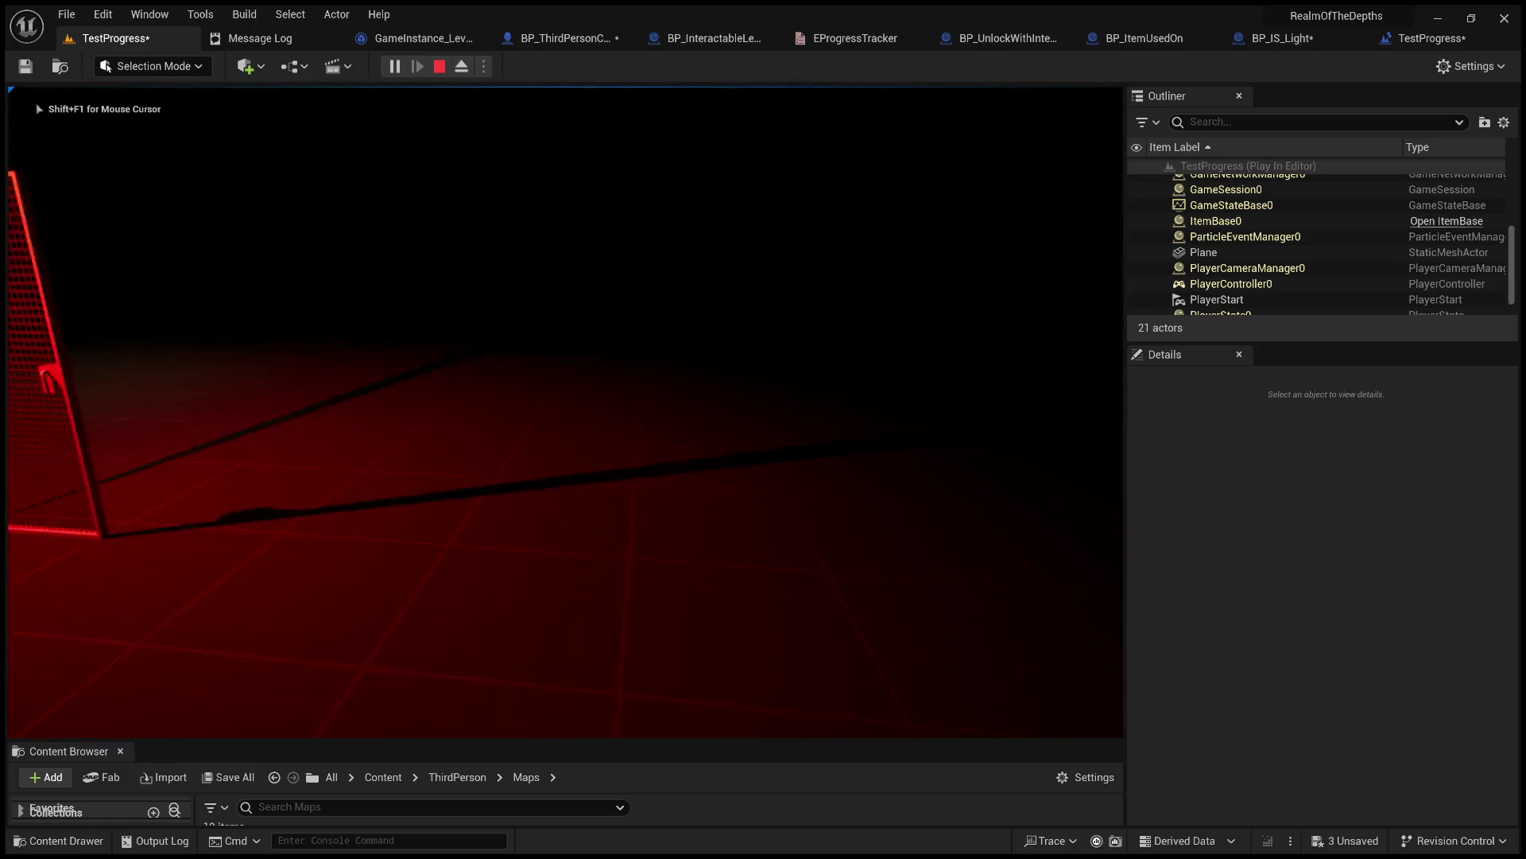
key("Tab")
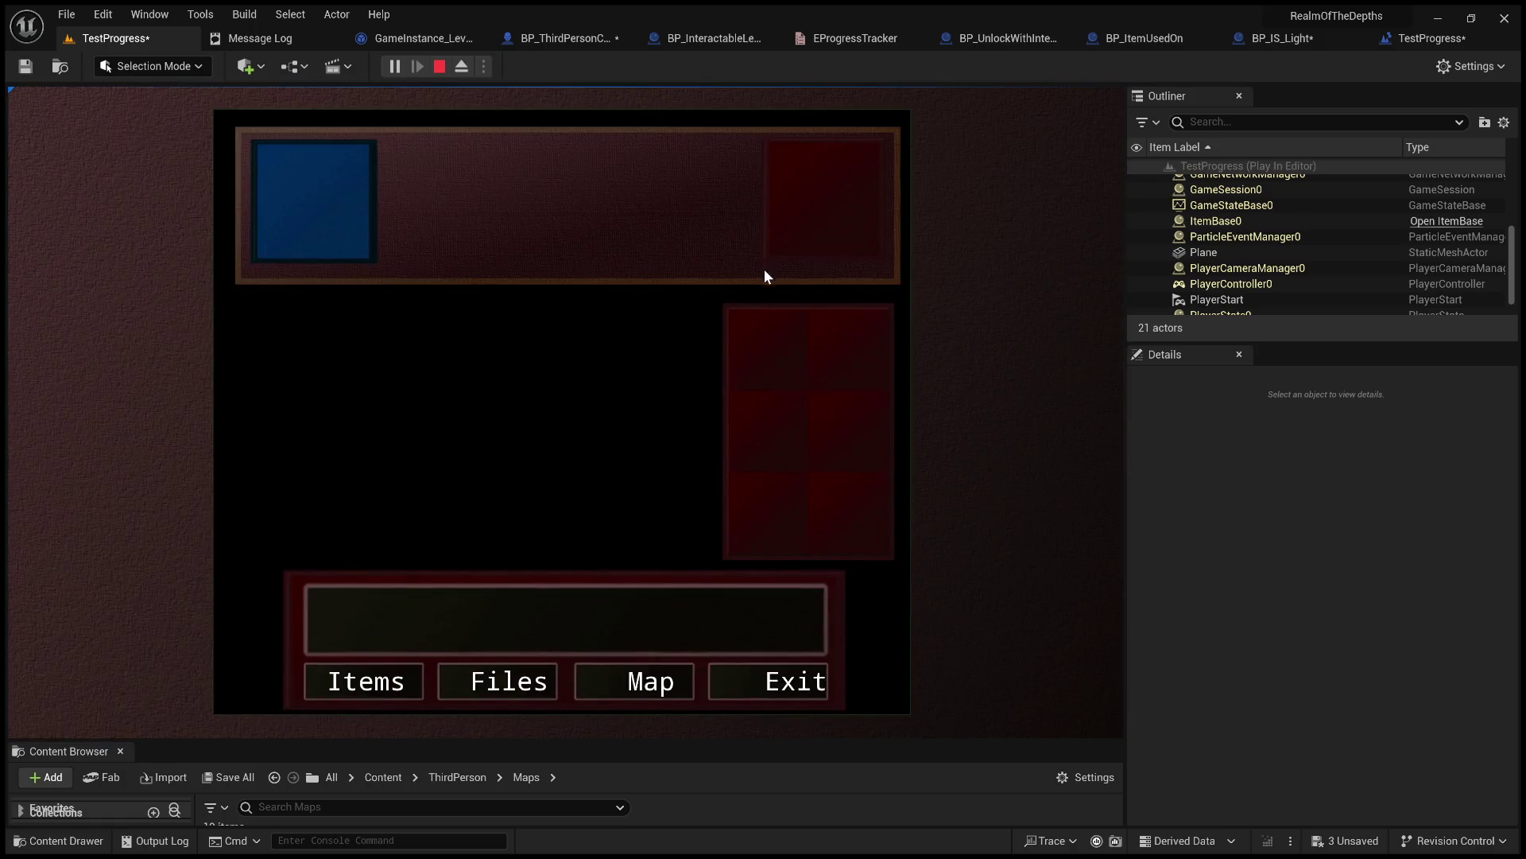
Close the in-game menu, resume play, and pick up the key again.
left_click_drag(1126, 478, 1176, 482)
left_click(802, 686)
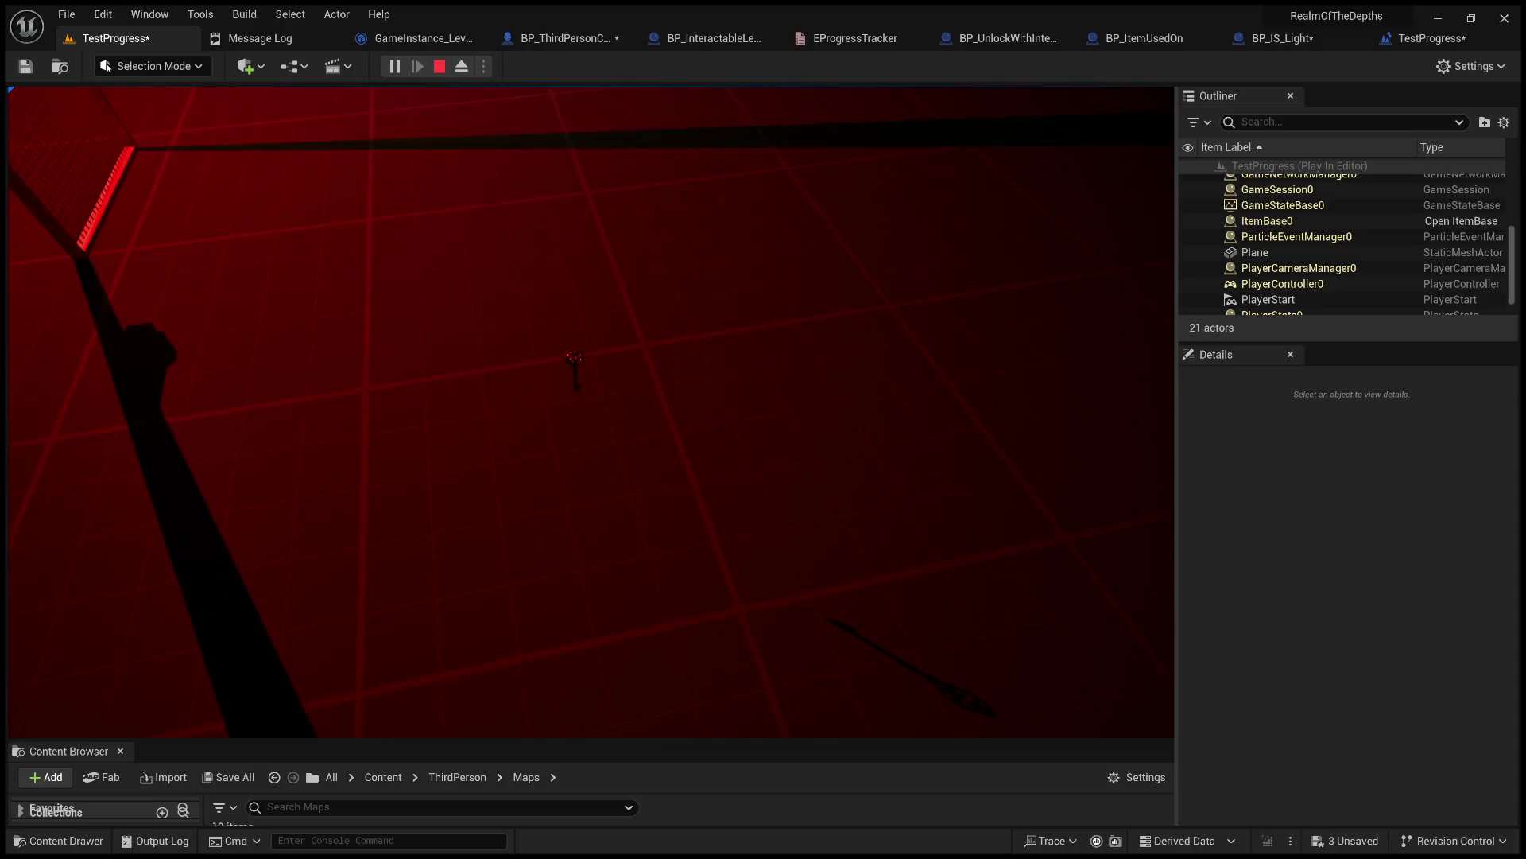
left_click(595, 701)
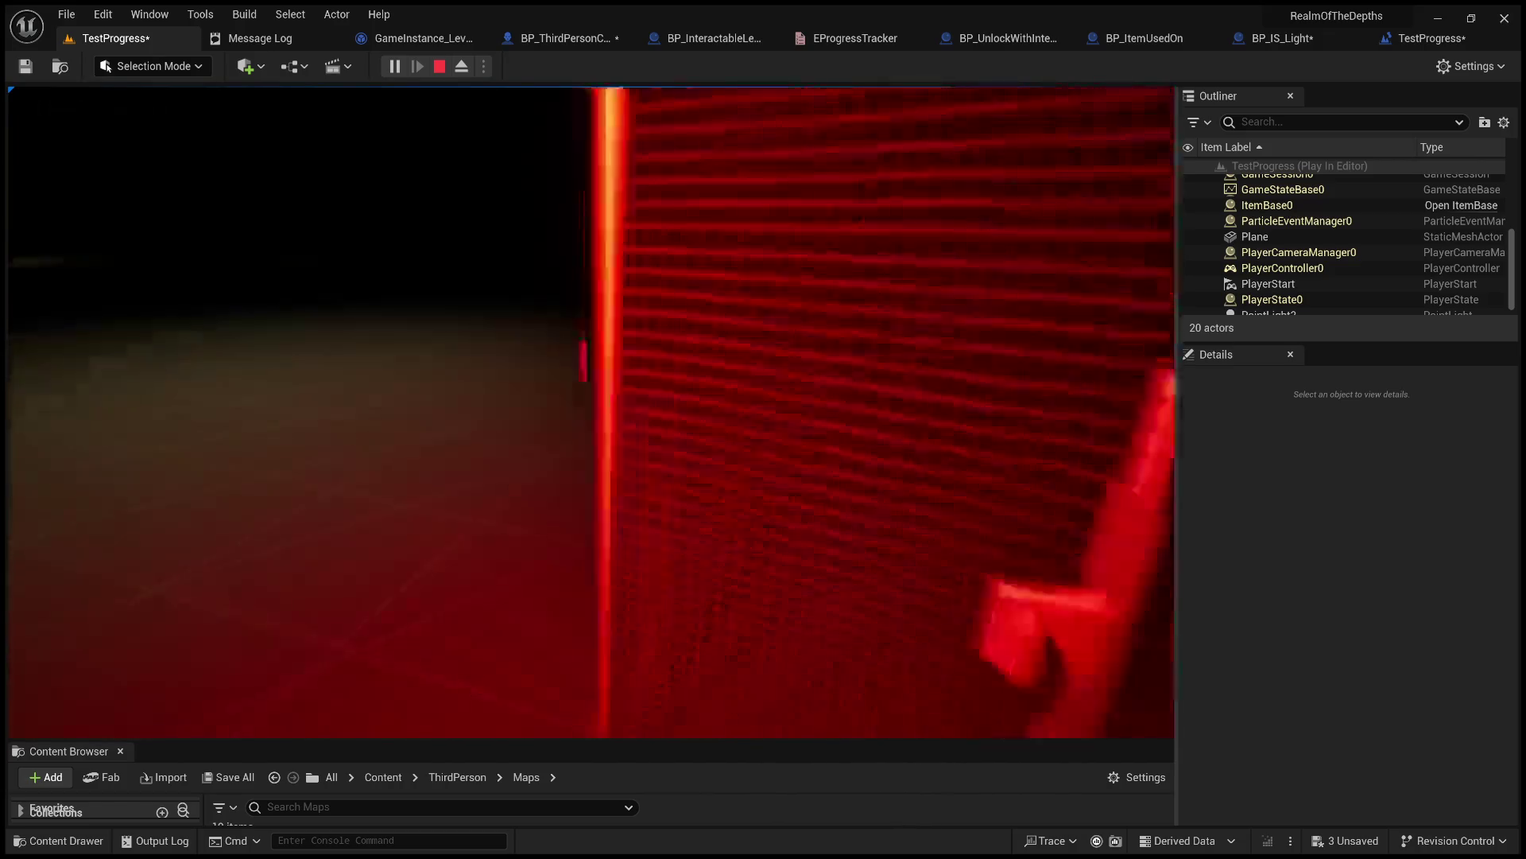
Try USE on the F10 inventory item, close the inventory, and stop the play session.
key("Tab")
left_click(799, 350)
left_click(732, 326)
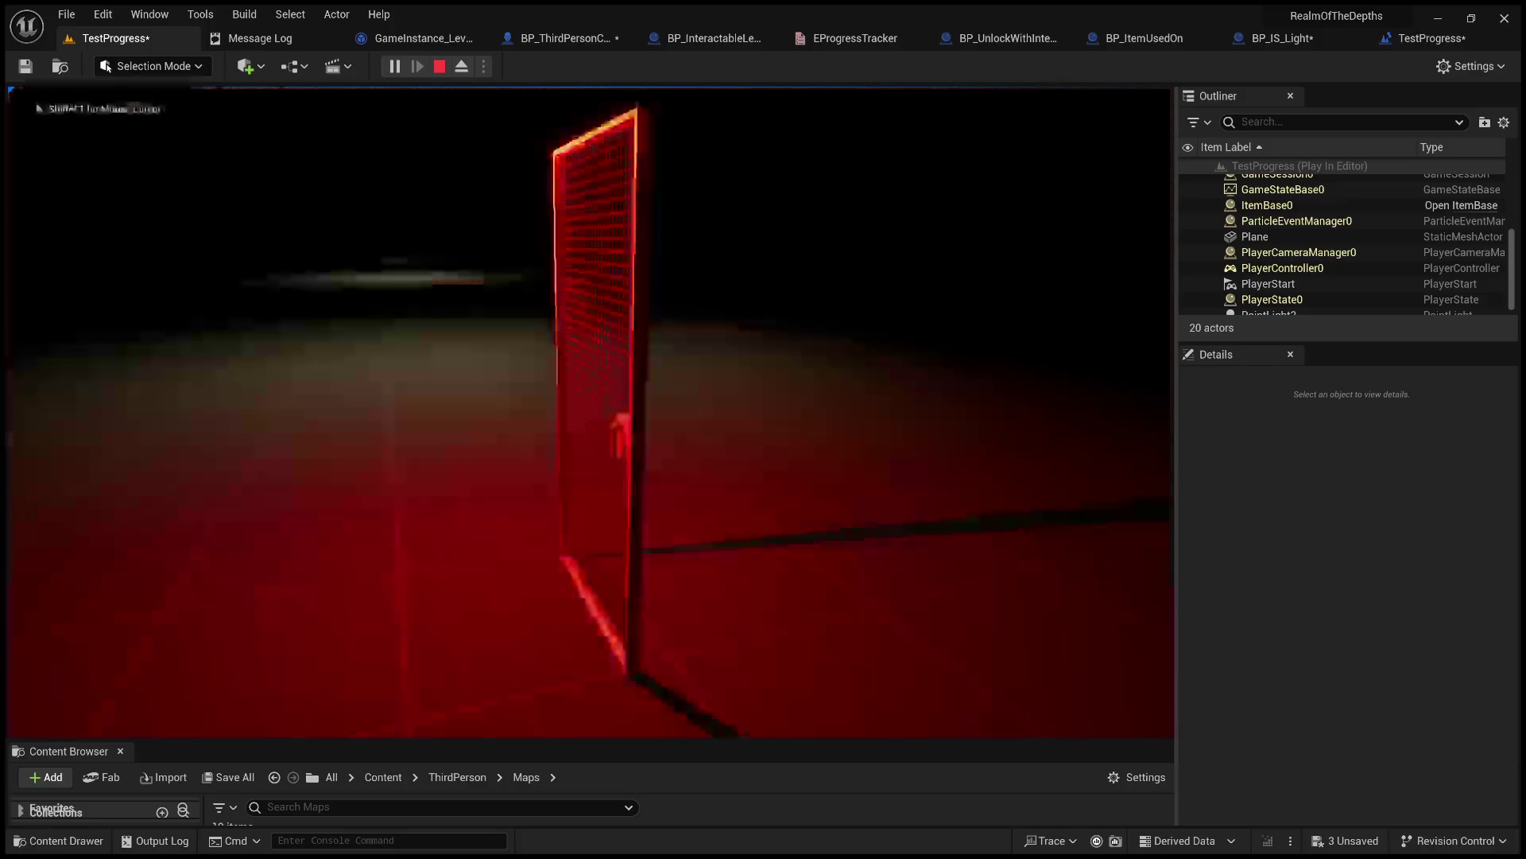
left_click(807, 684)
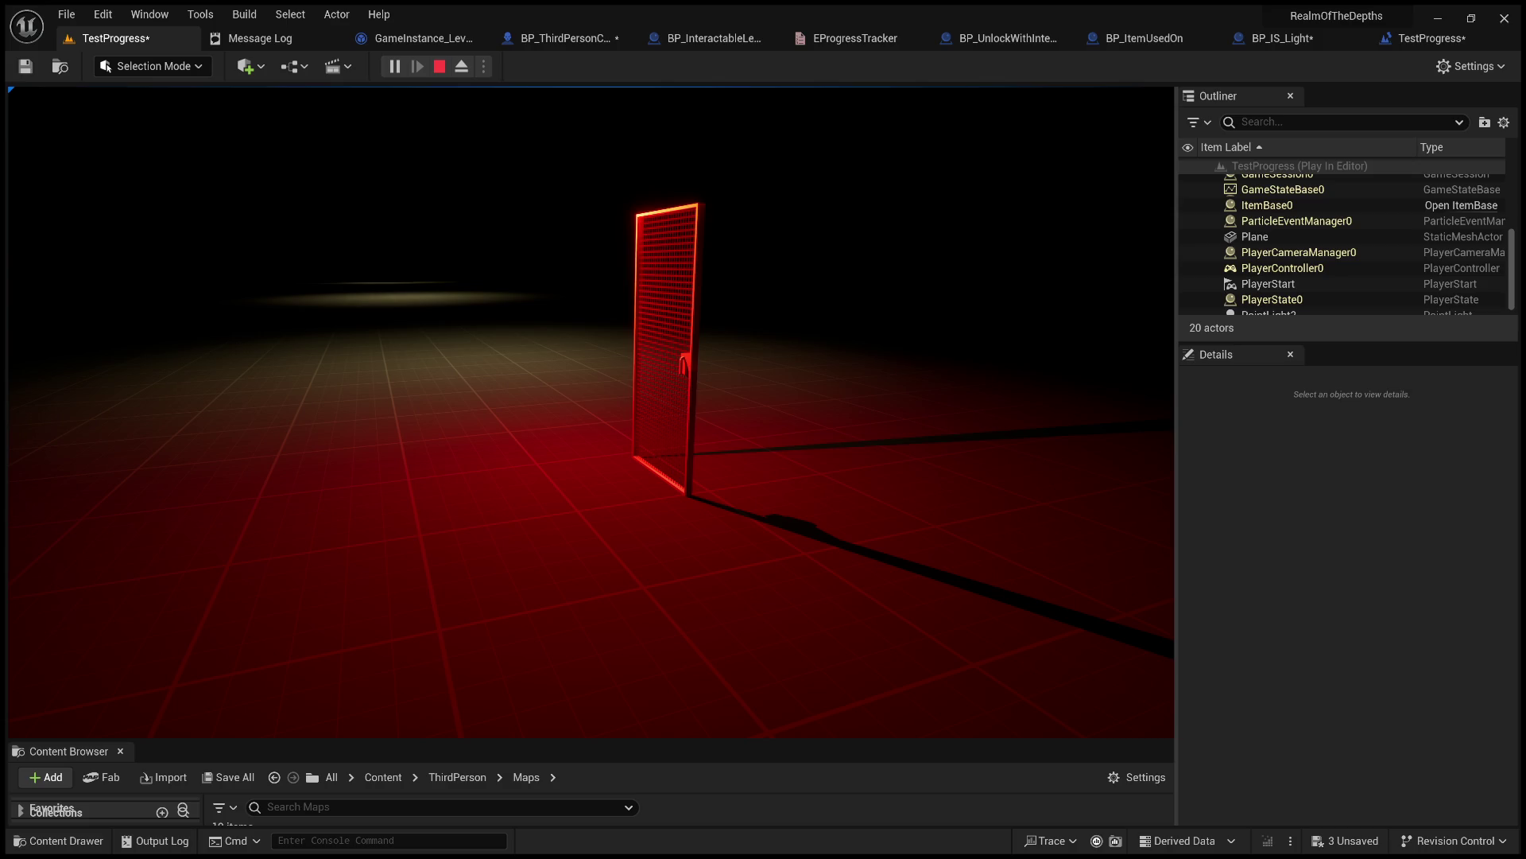
key("Escape")
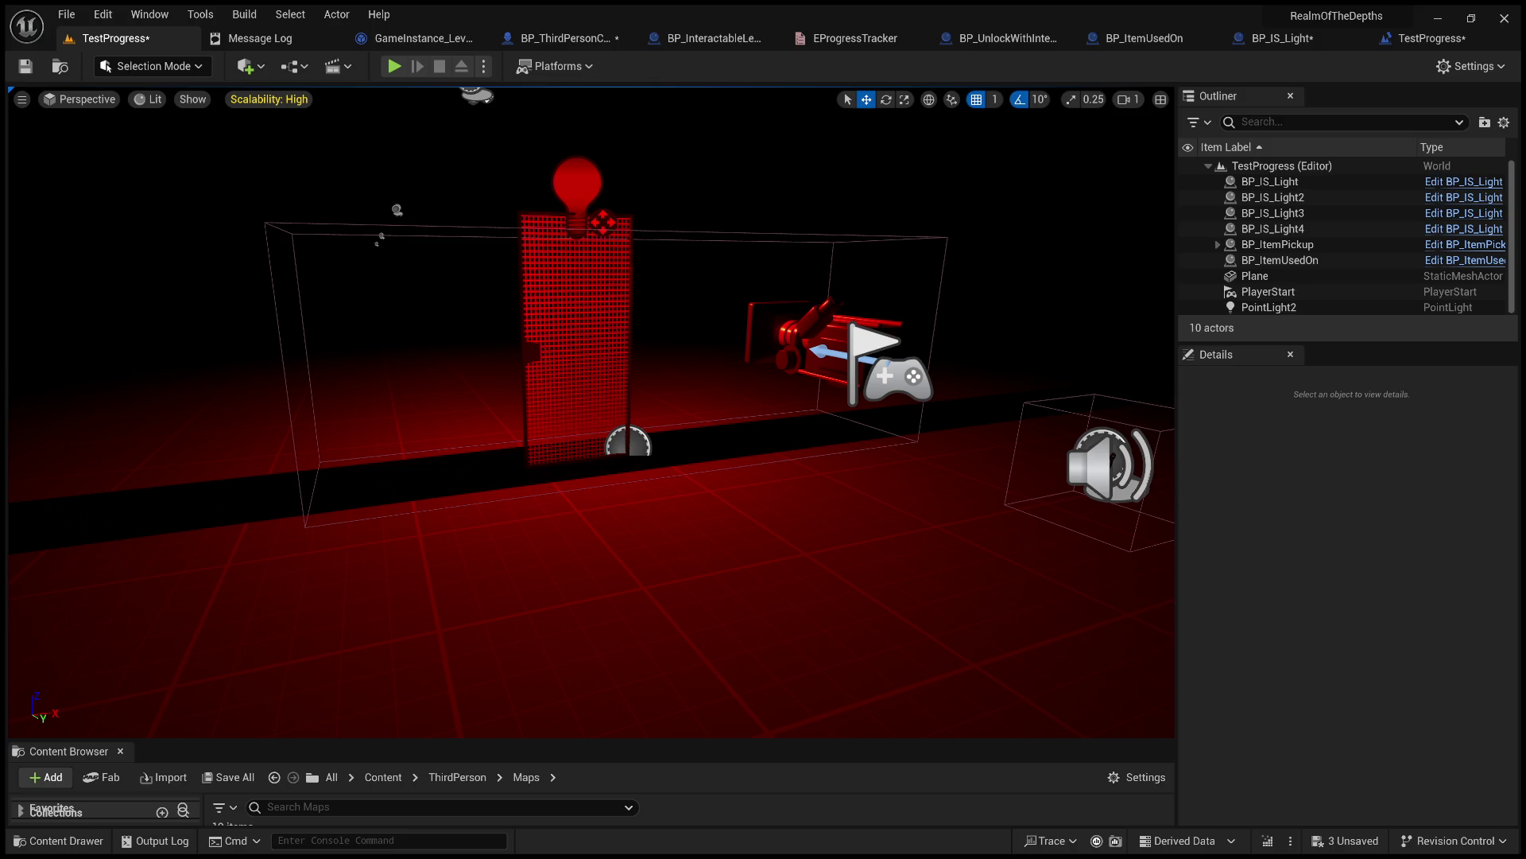
left_click(389, 840)
left_click(1412, 816)
mouse_move(649, 425)
left_mouse_down()
mouse_move(731, 425)
mouse_move(646, 419)
left_mouse_up()
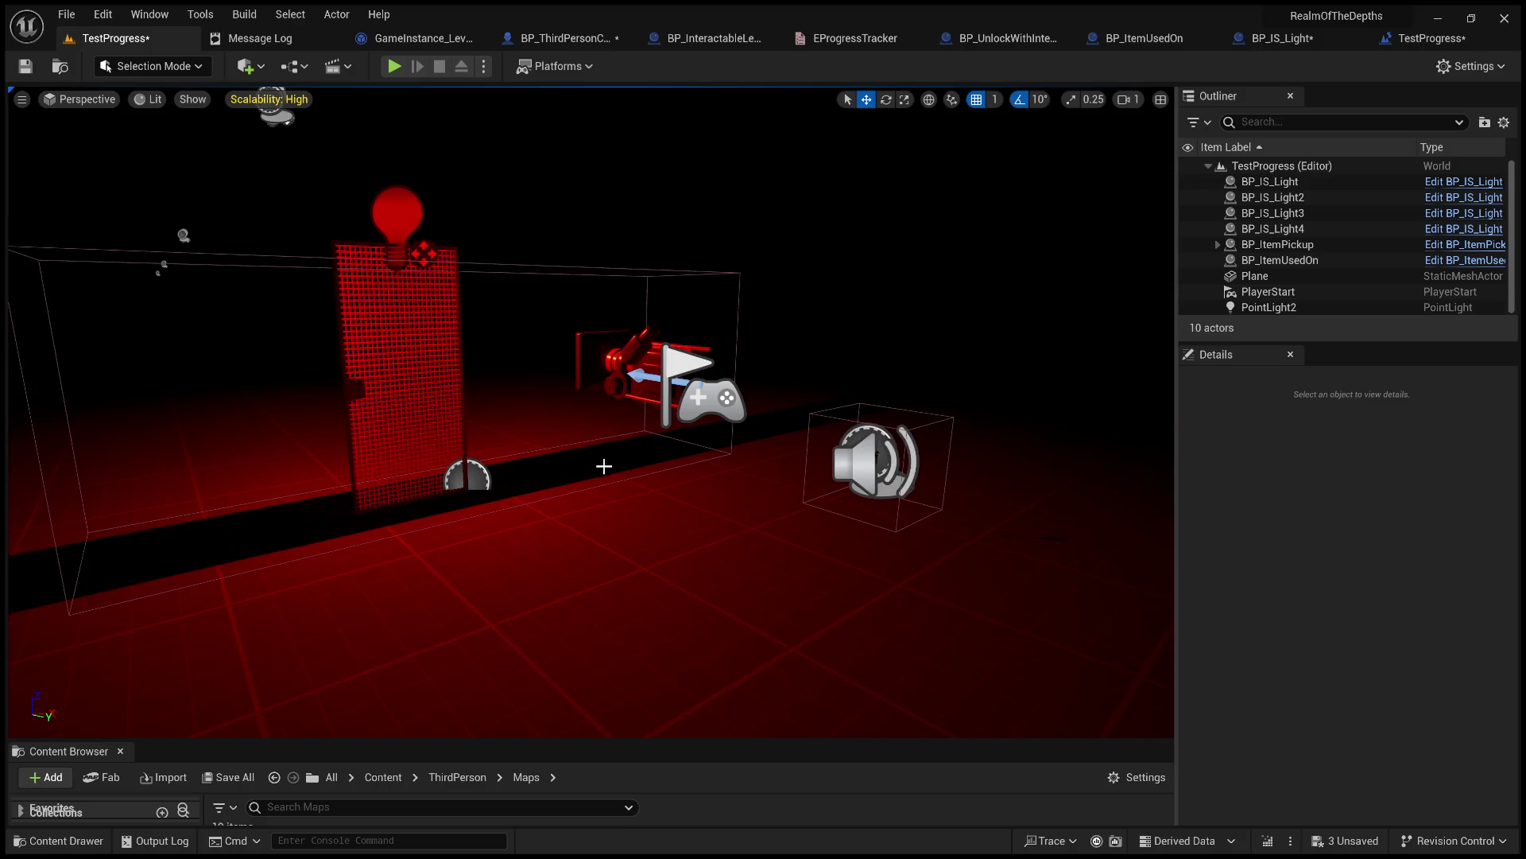
Save the TestProgress level and the BP_IS_Light blueprint.
left_click(26, 66)
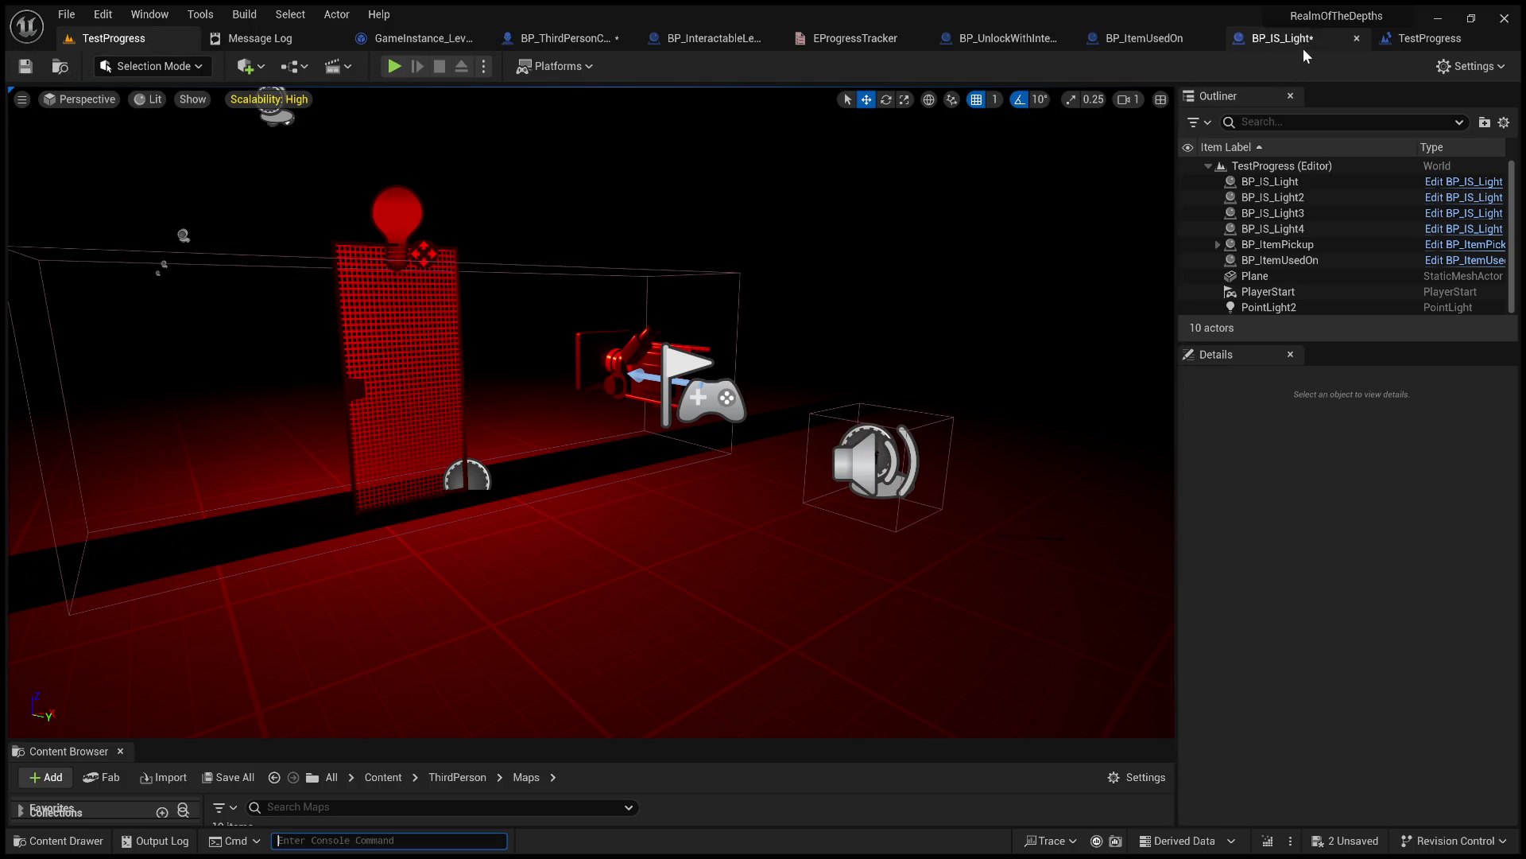
left_click(1304, 44)
left_click(26, 66)
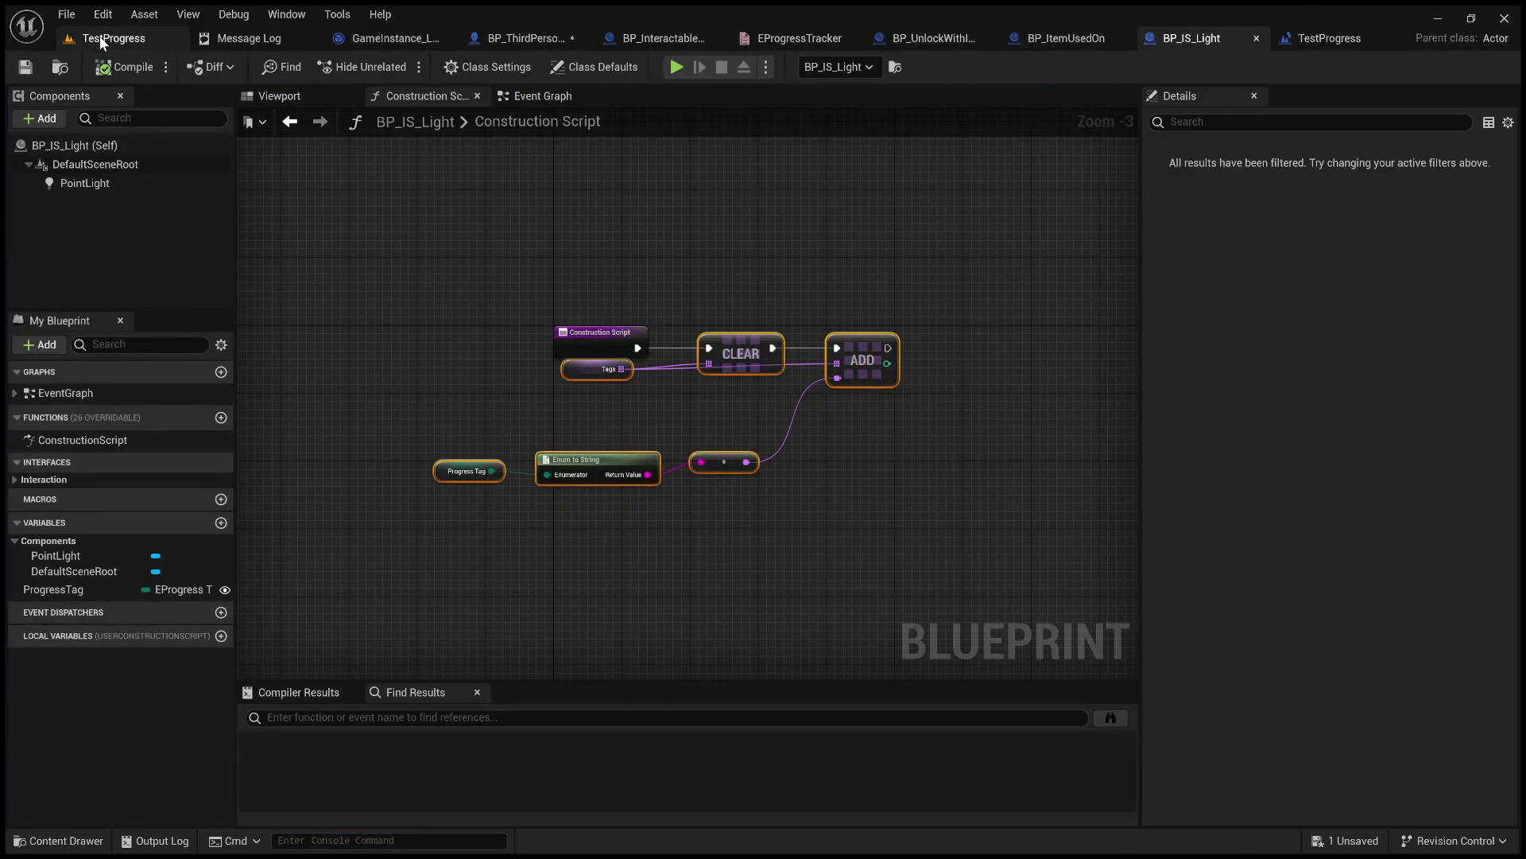
left_click(114, 38)
left_click_drag(767, 314, 764, 307)
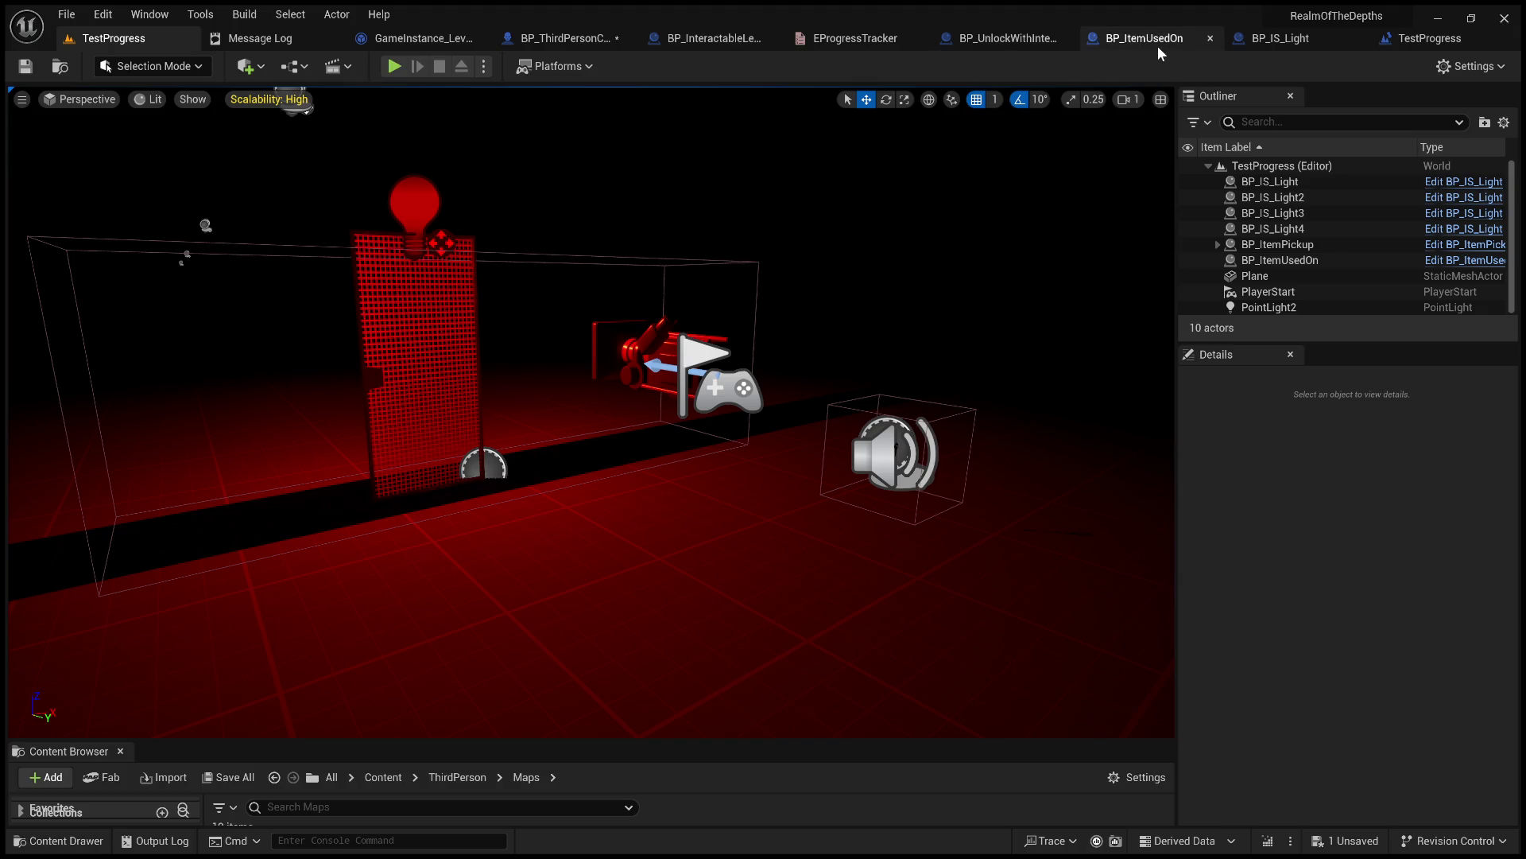
Review the TestProgress level blueprint, BP_ThirdPersonCharacter and GameInstance_LevelMaster Restore Saved States graphs, then return to BP_ItemUsedOn.
left_click(1414, 40)
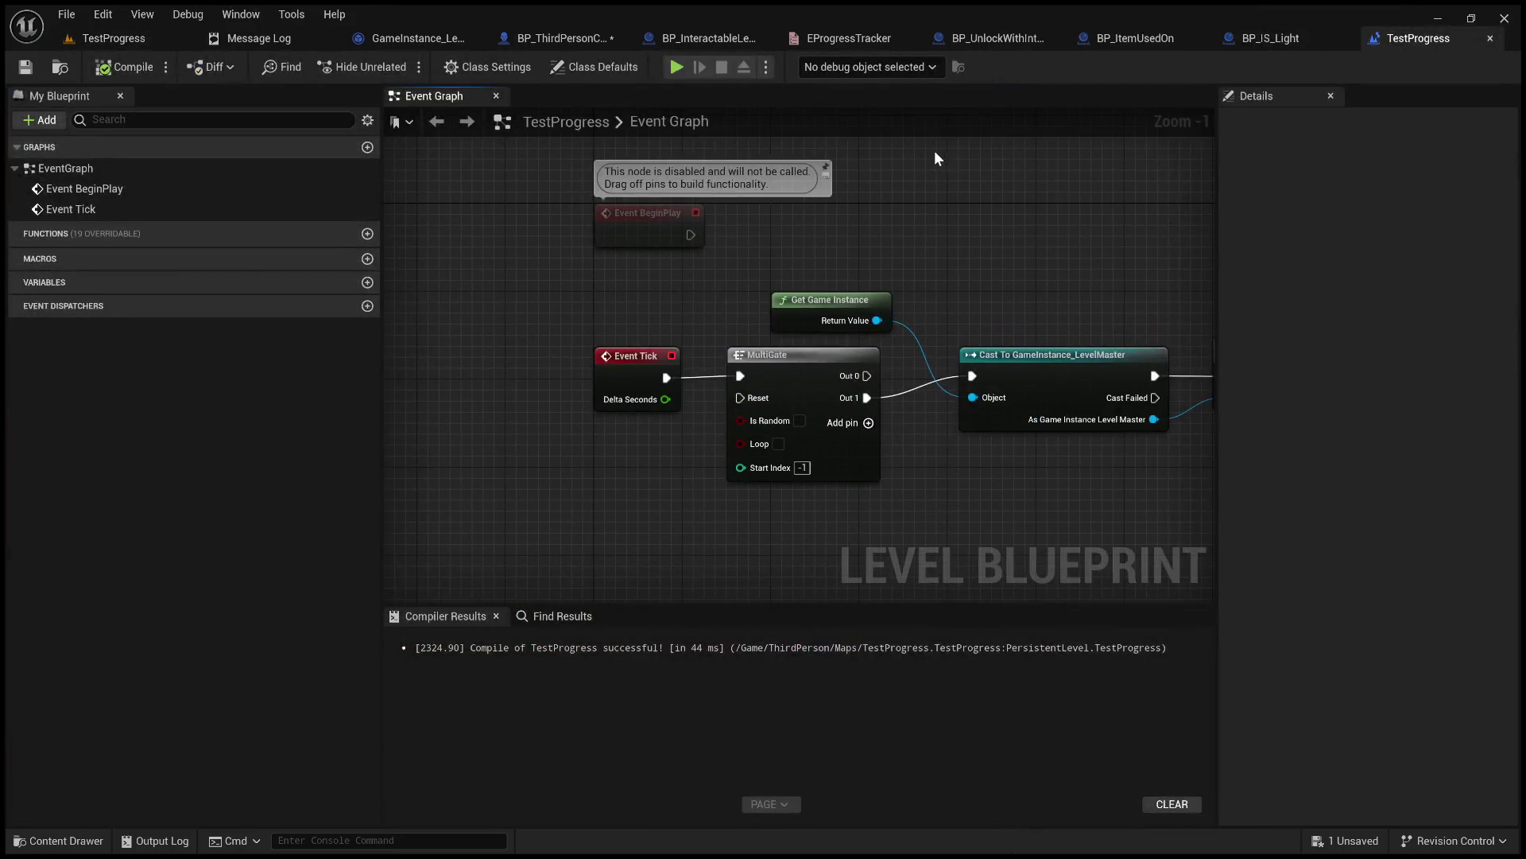
left_click_drag(951, 236, 632, 280)
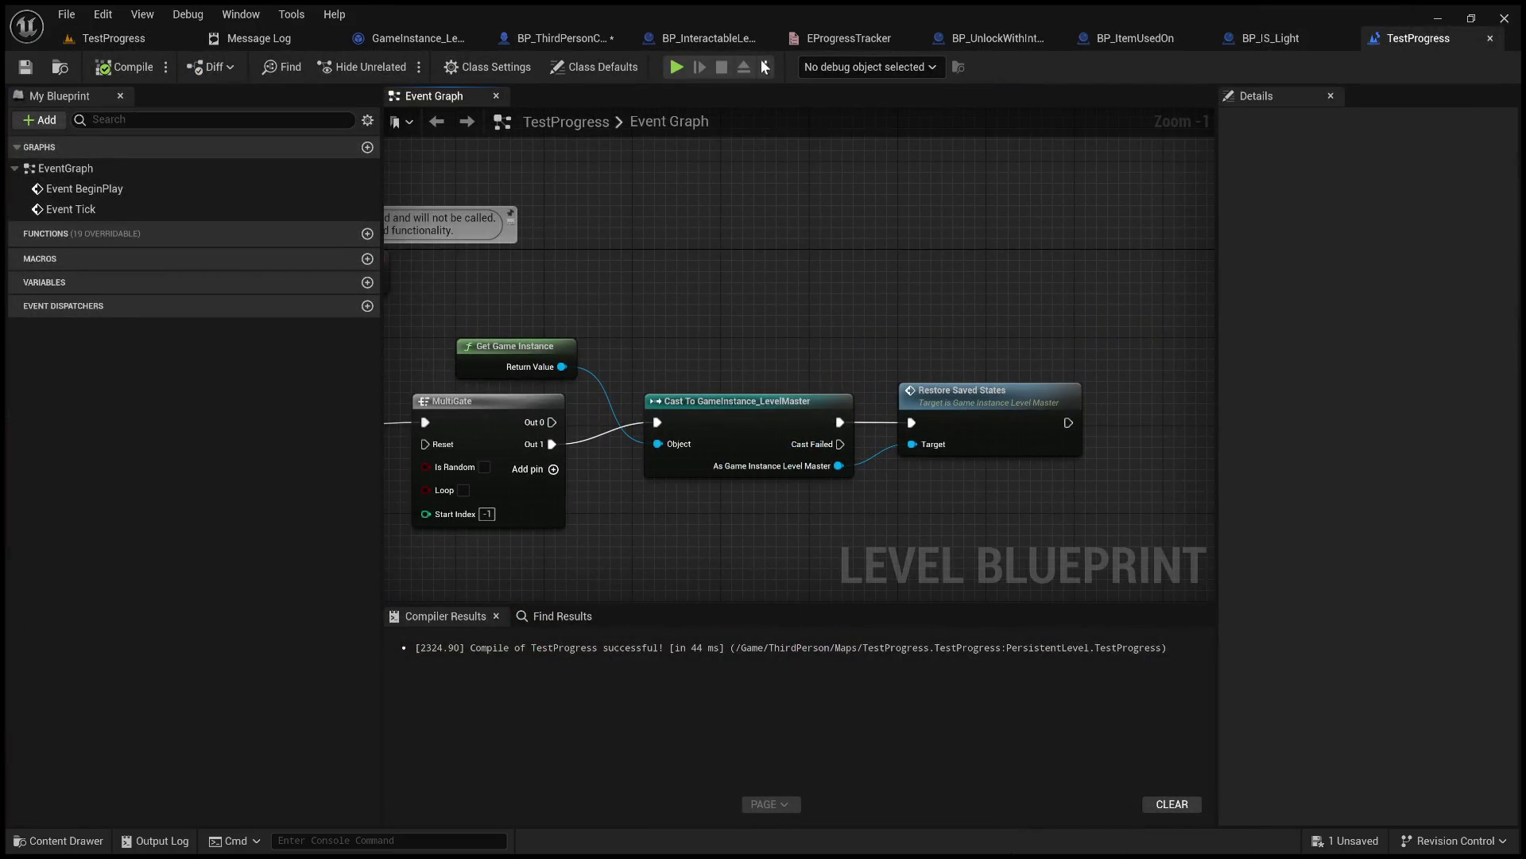
left_click(546, 29)
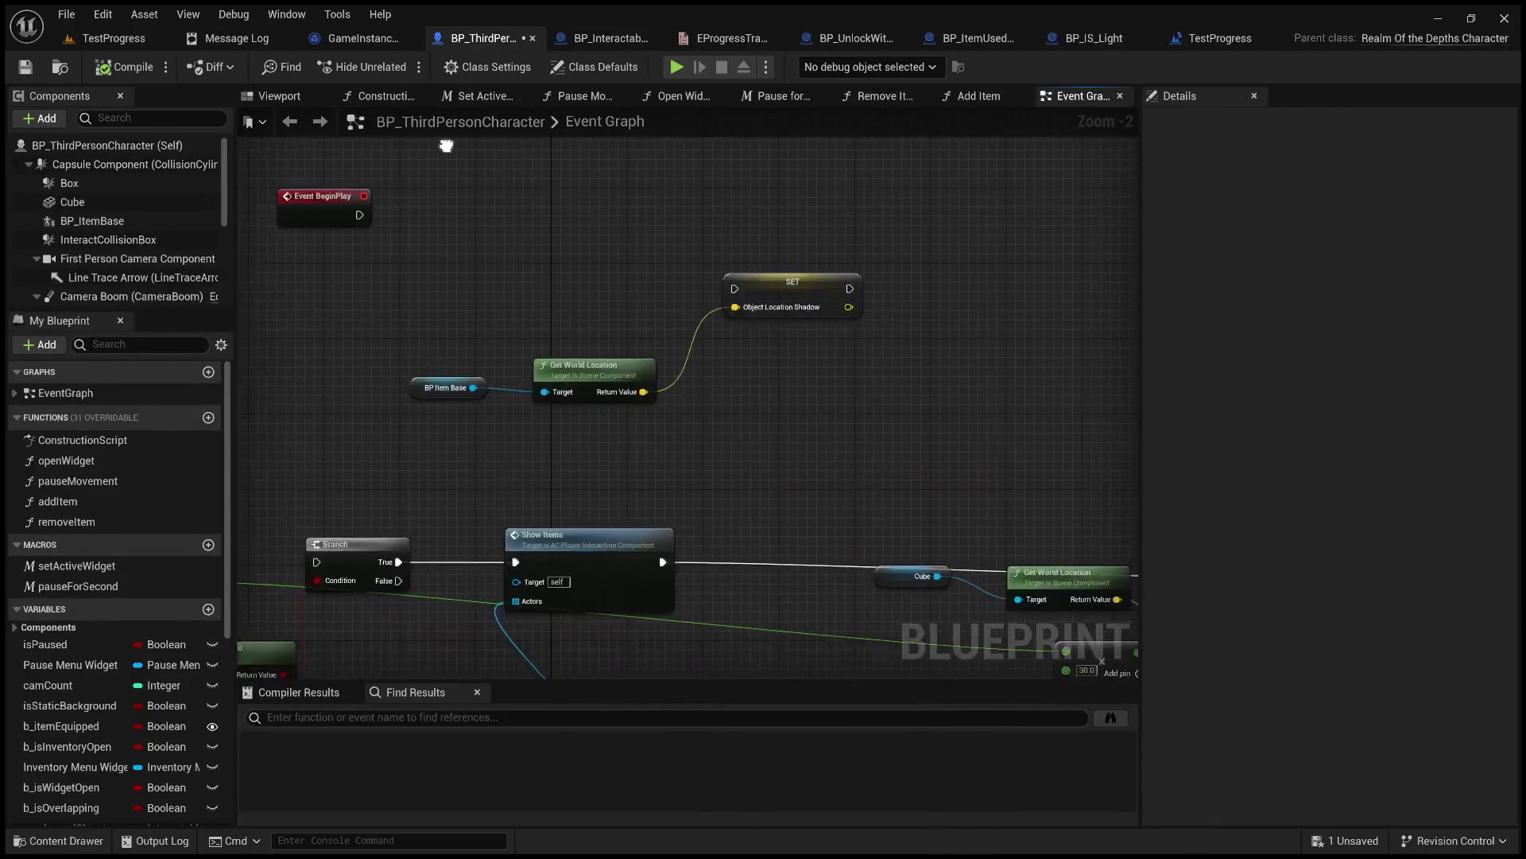
left_click(358, 39)
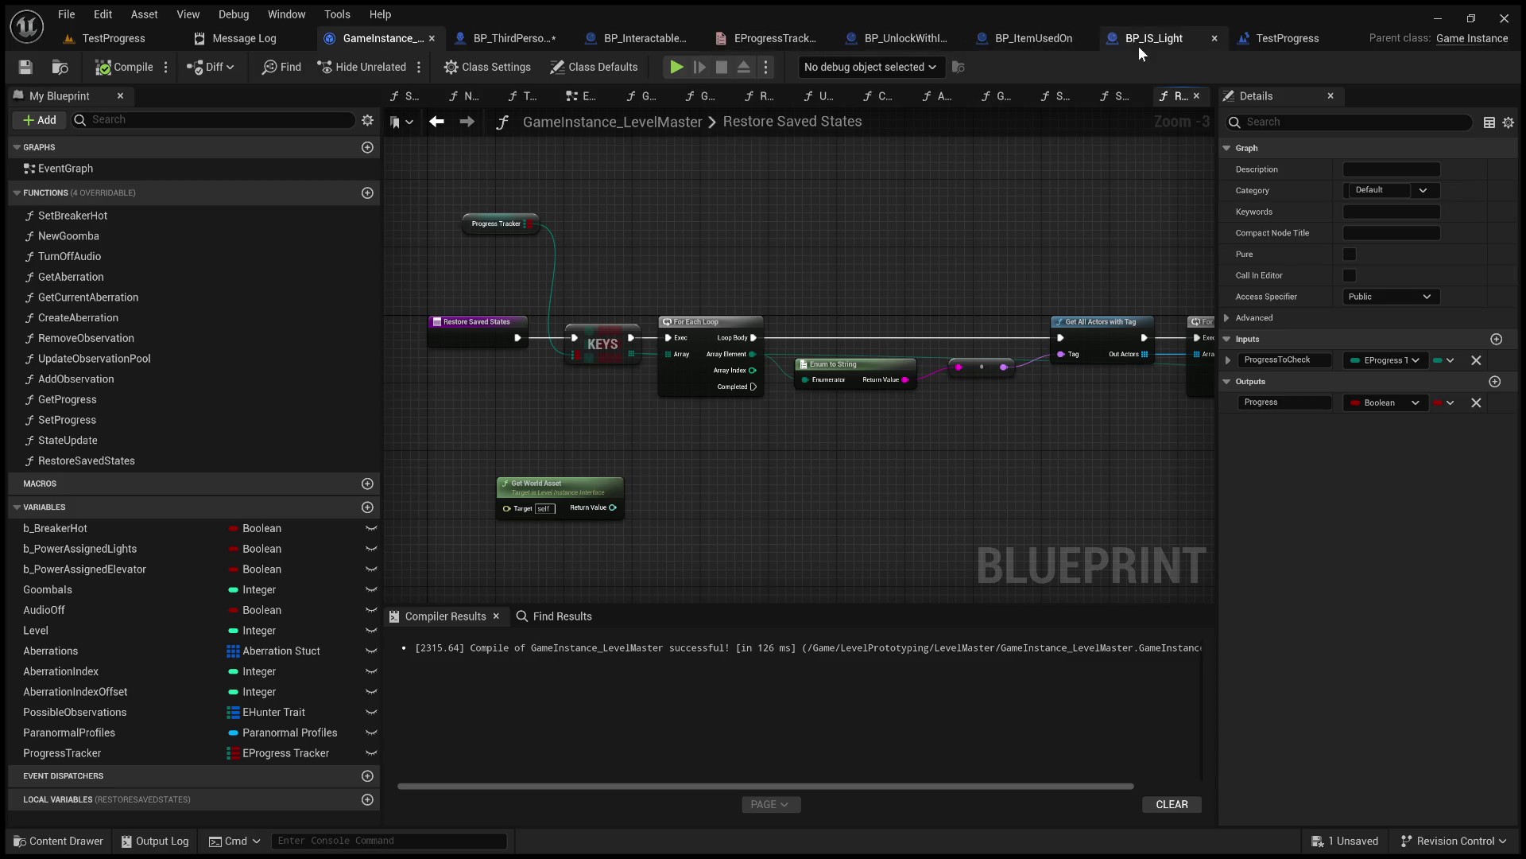
left_click(1037, 39)
scroll(730, 403, "down", 1)
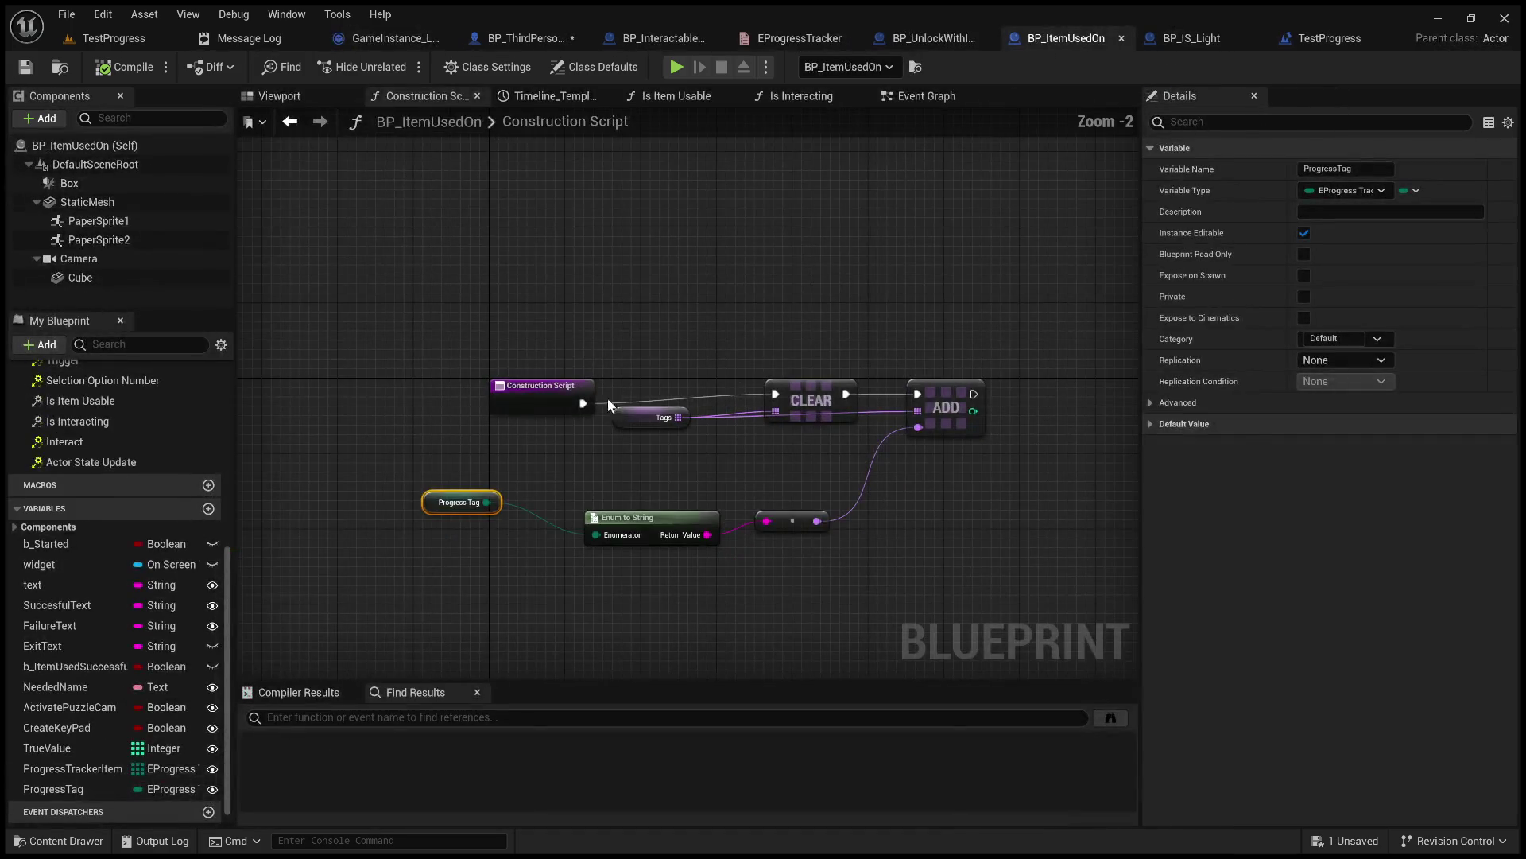
Review BP_ItemUsedOn's Class Settings, move the Progress Tag node lower right, and inspect ProgressTrackerItem.
left_click_drag(655, 307, 749, 287)
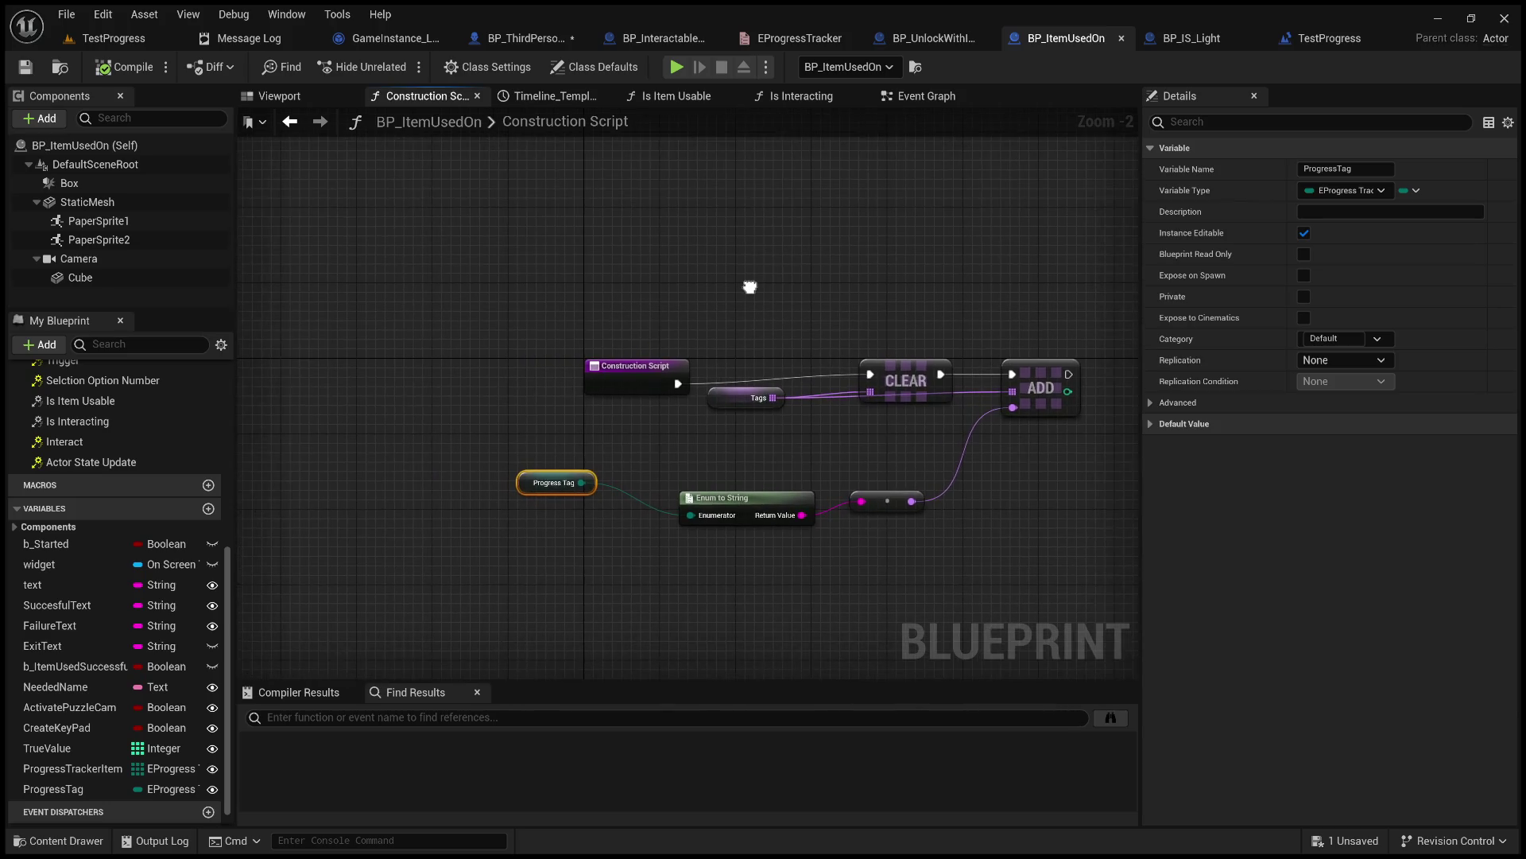
left_click(490, 67)
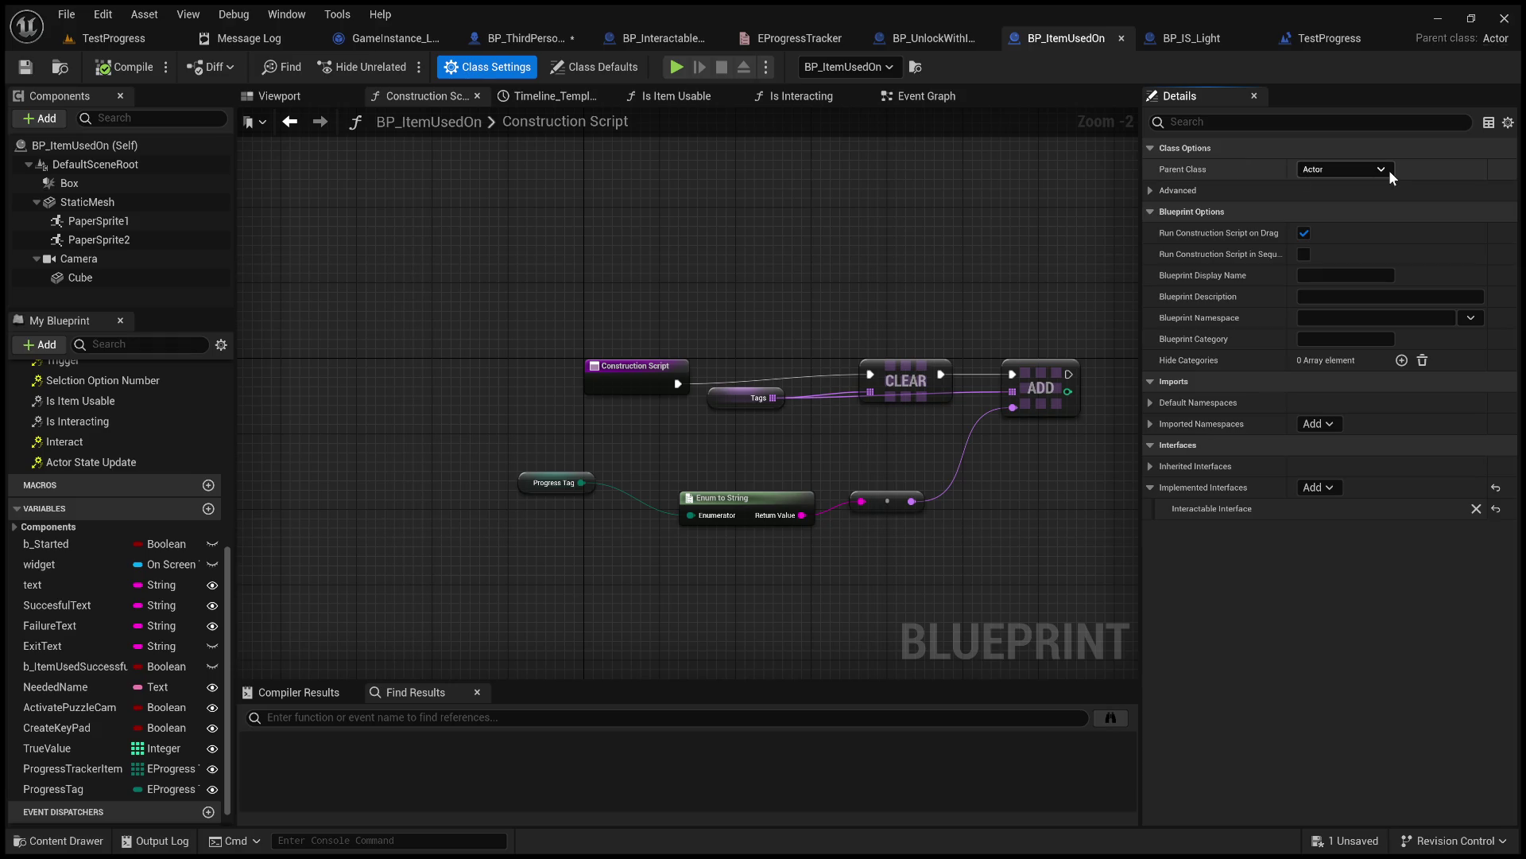
left_click_drag(994, 207, 956, 167)
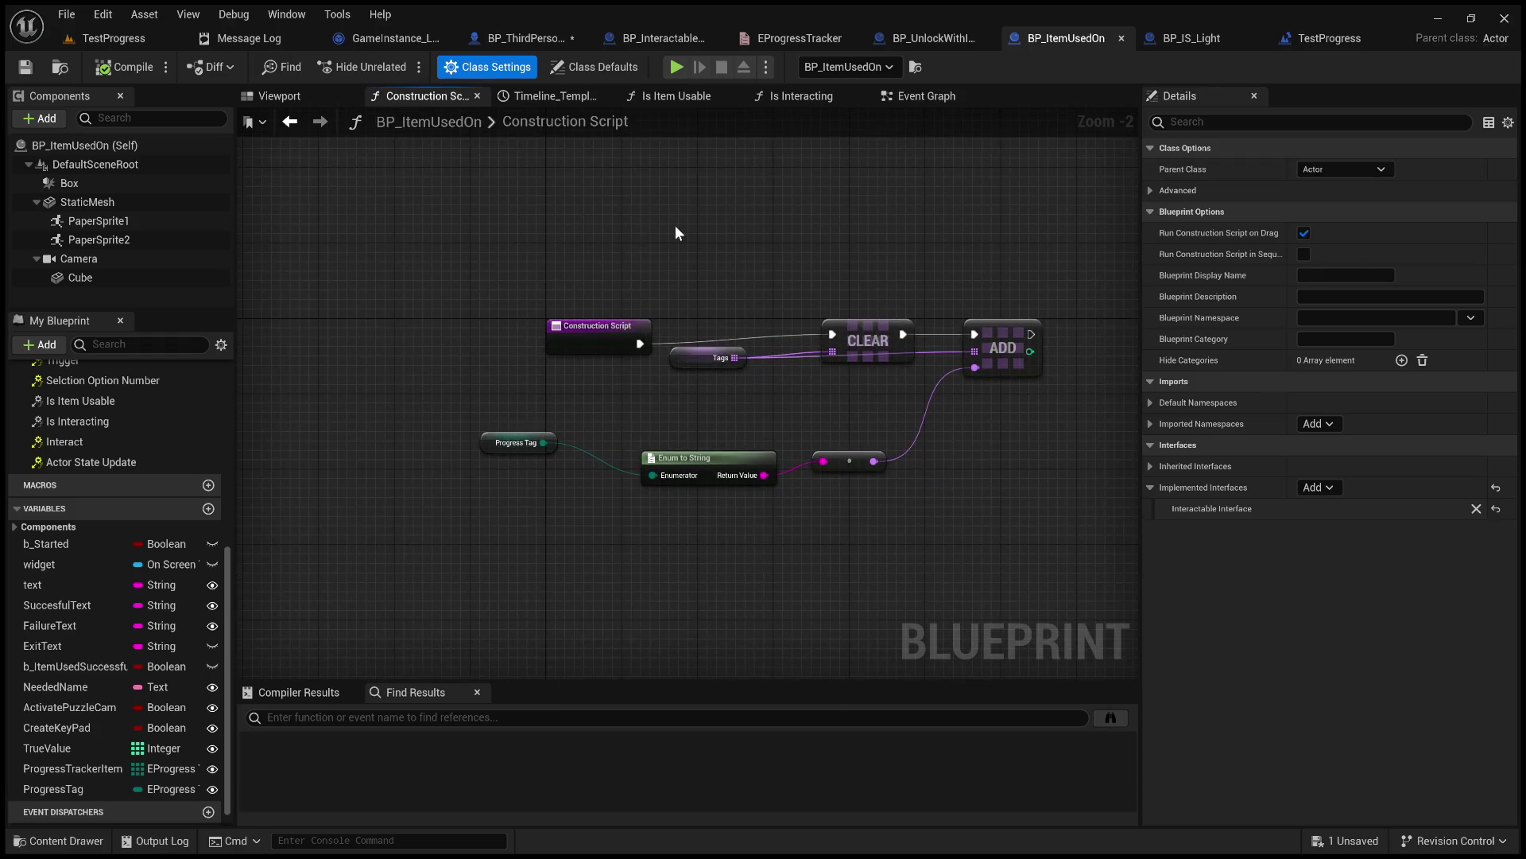
left_click_drag(655, 226, 636, 228)
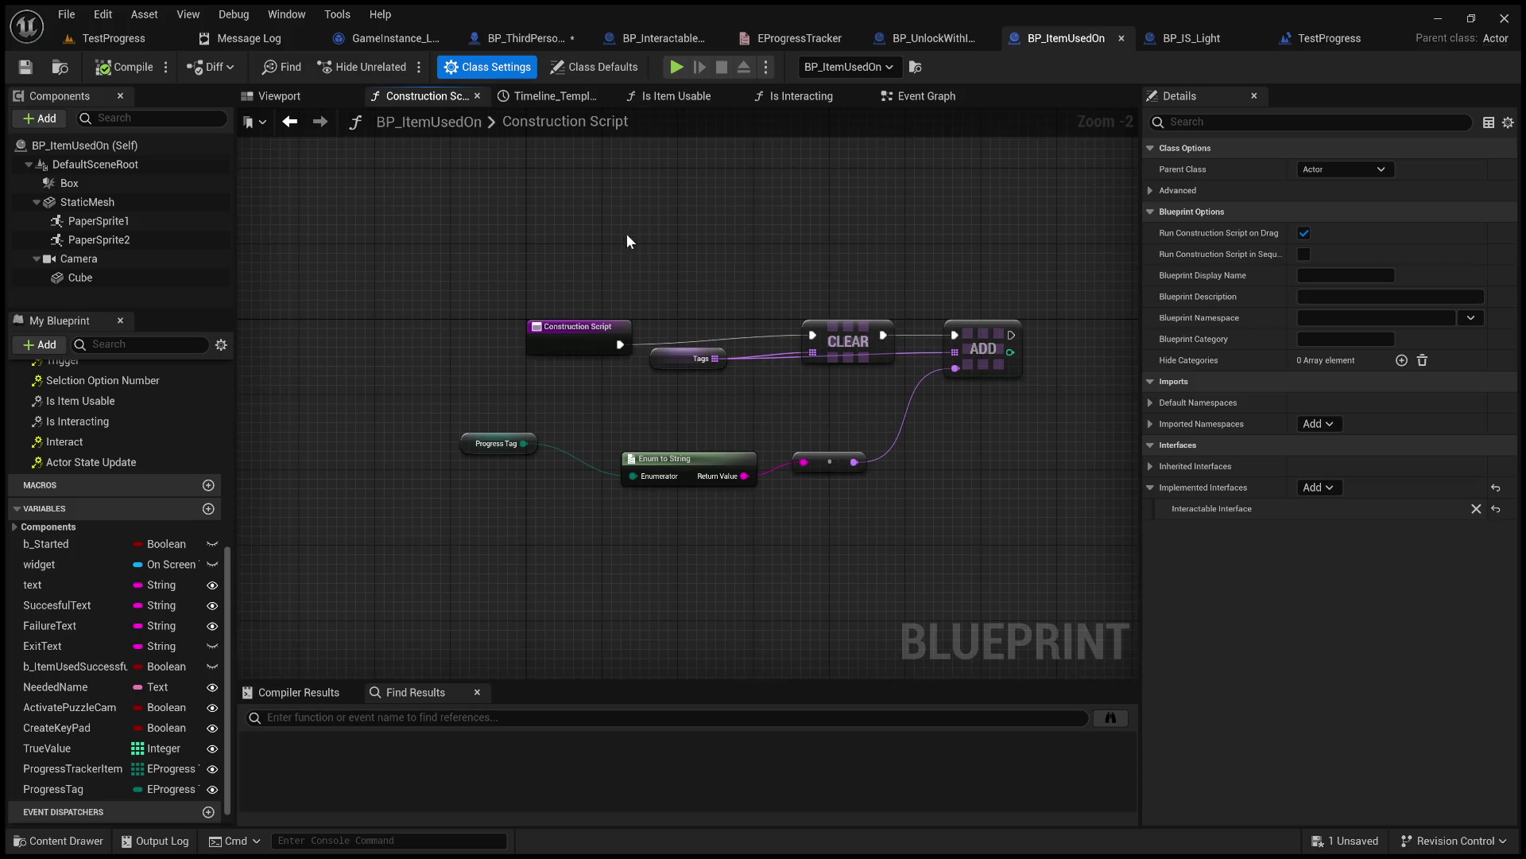
scroll(942, 339, "up", 2)
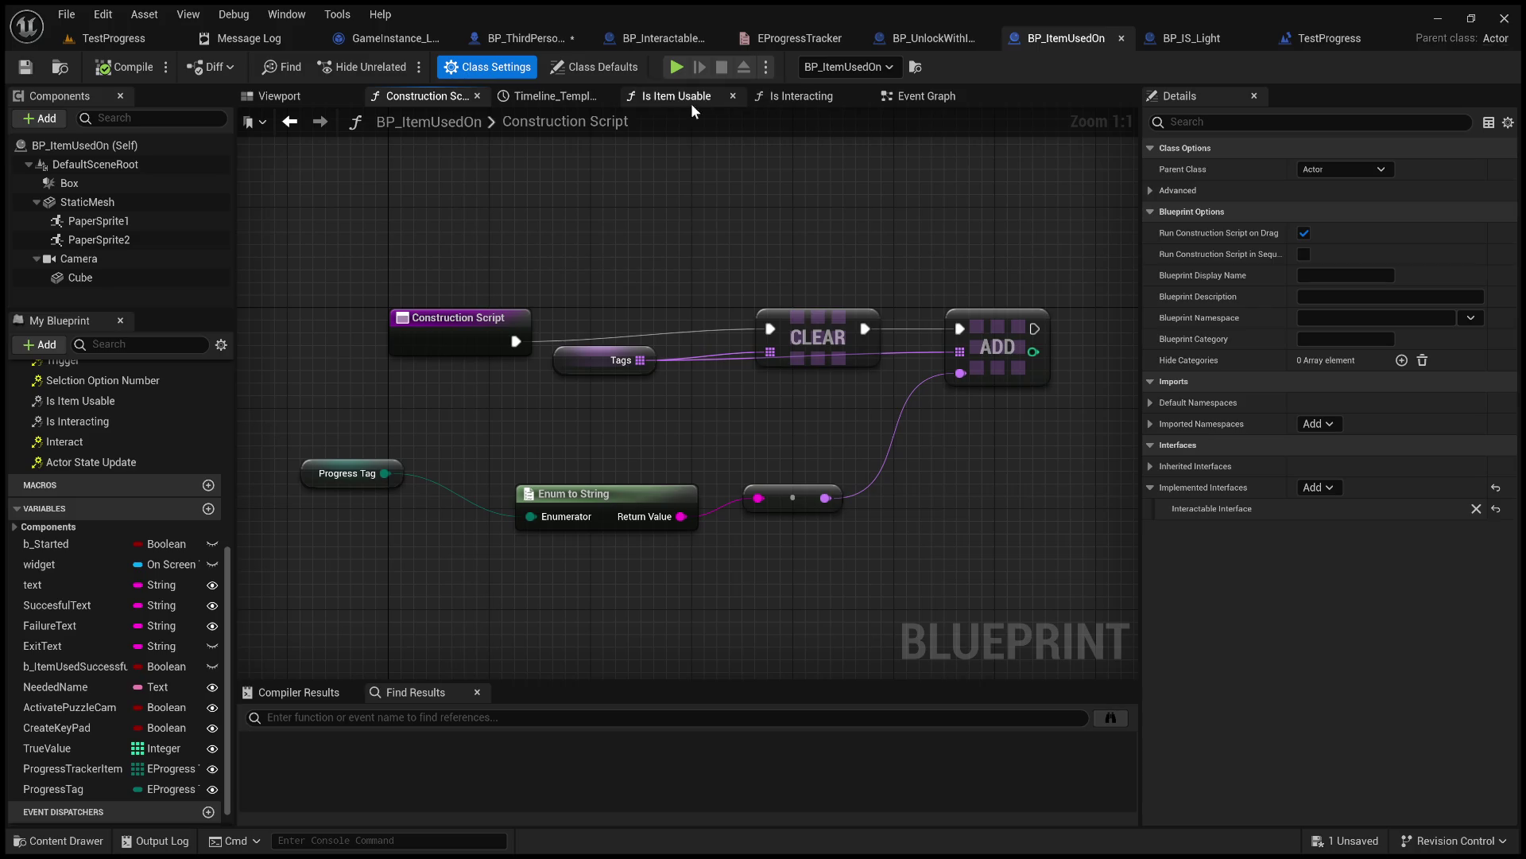
left_click_drag(350, 477, 440, 515)
left_click(72, 768)
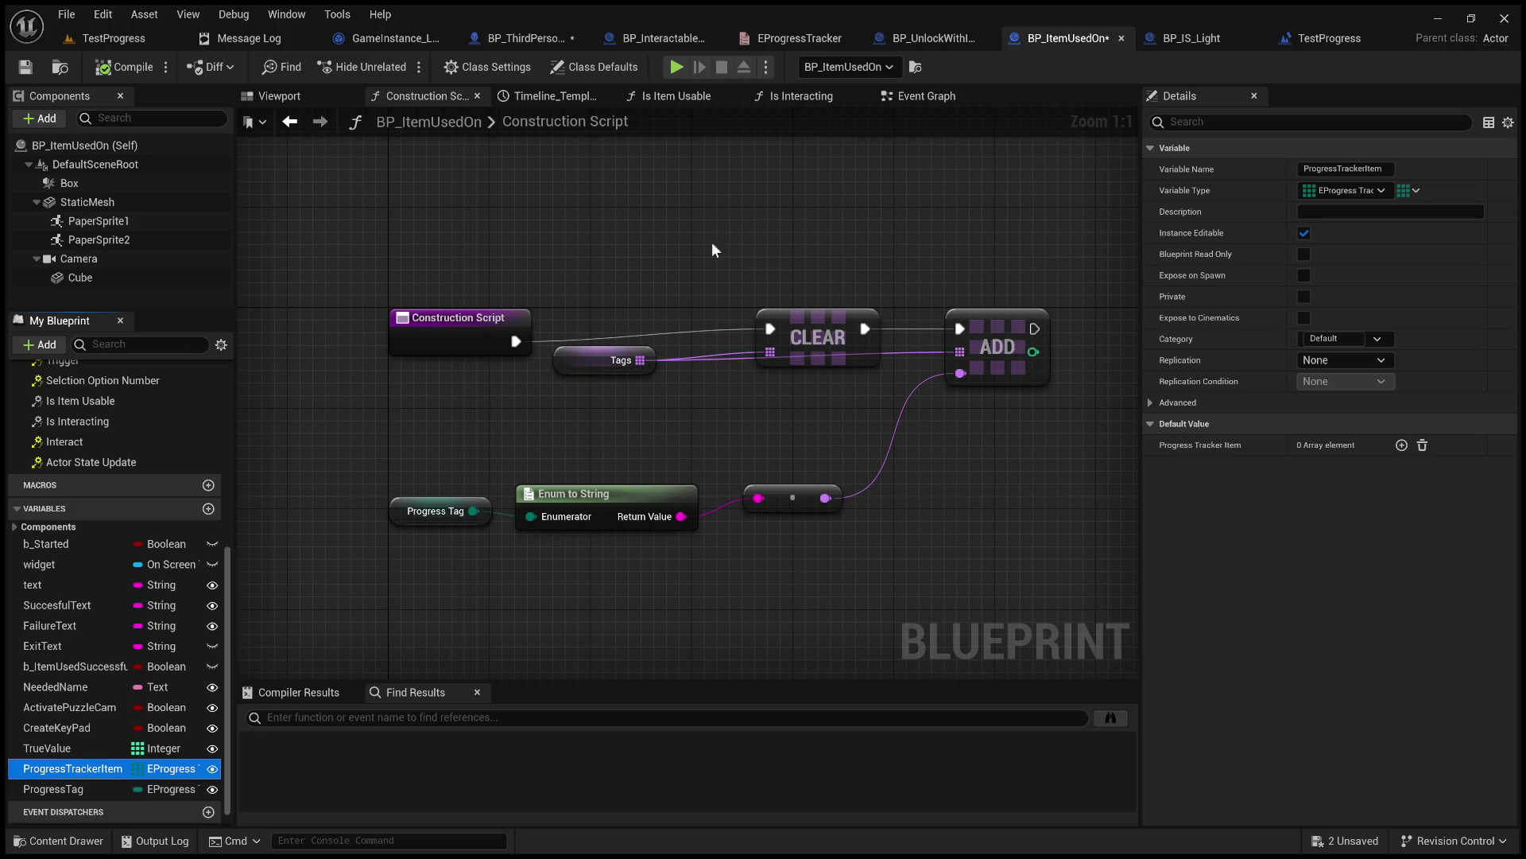
Show BP_ItemUsedOn's Event Graph with a wider My Blueprint panel and the Timeline node framed.
left_click(926, 96)
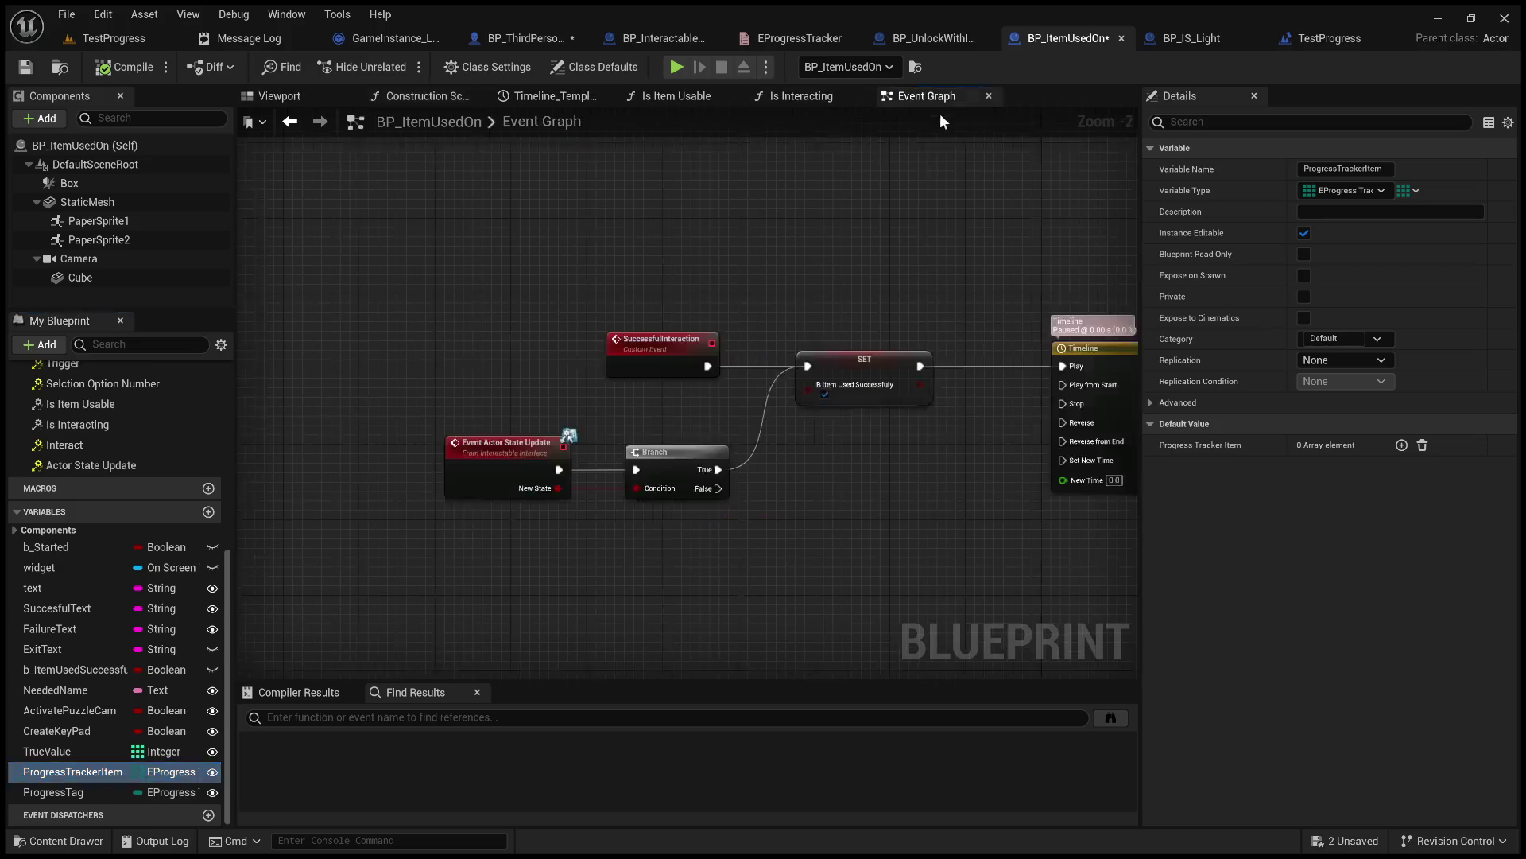
left_click_drag(233, 706, 340, 706)
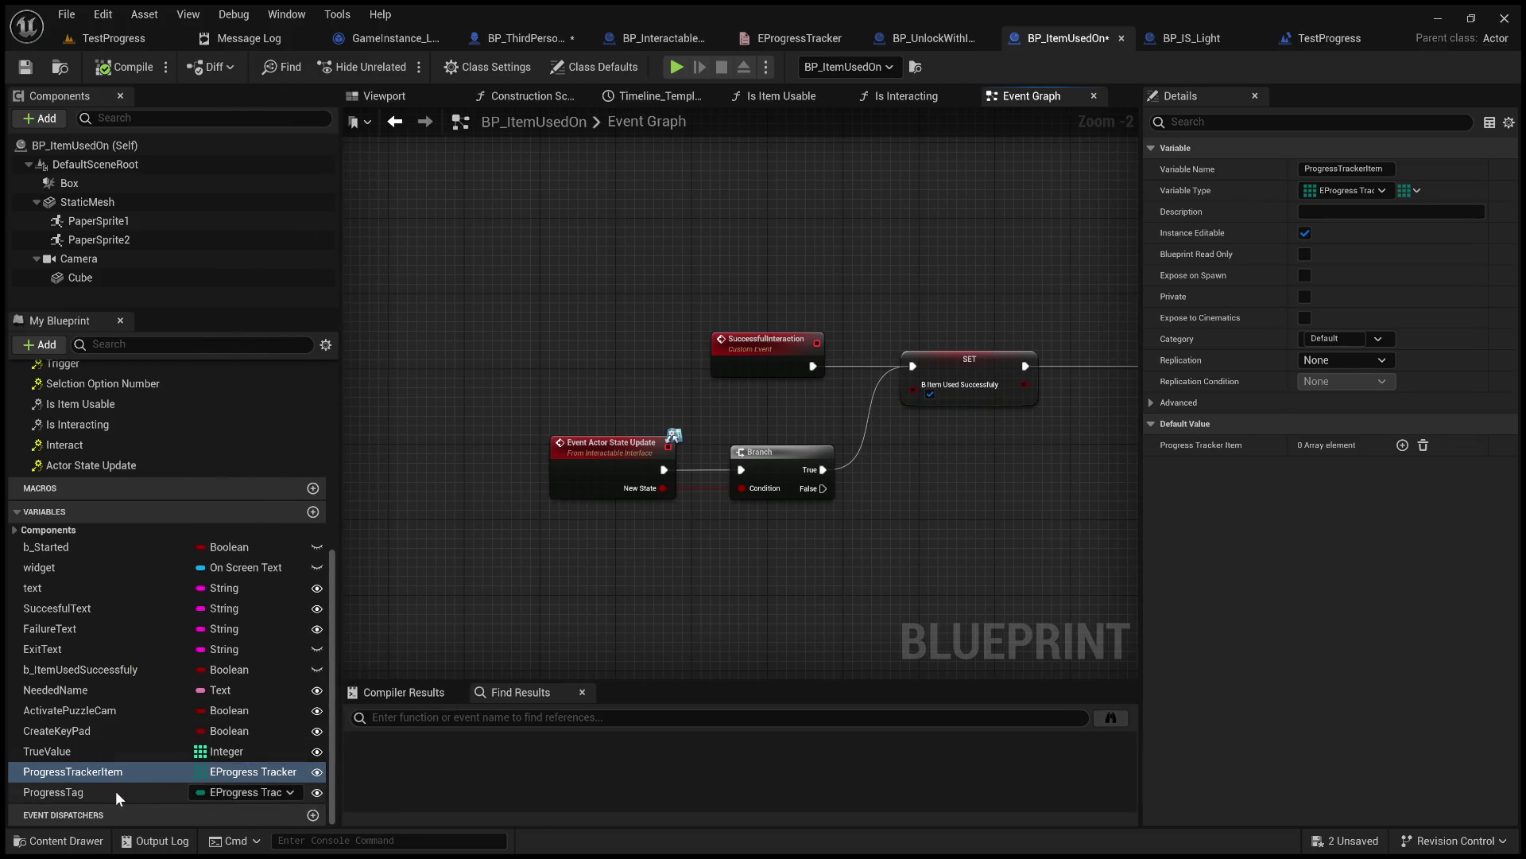
mouse_move(948, 594)
left_mouse_down()
mouse_move(879, 571)
mouse_move(569, 576)
mouse_move(579, 564)
left_mouse_up()
scroll(627, 564, "down", 5)
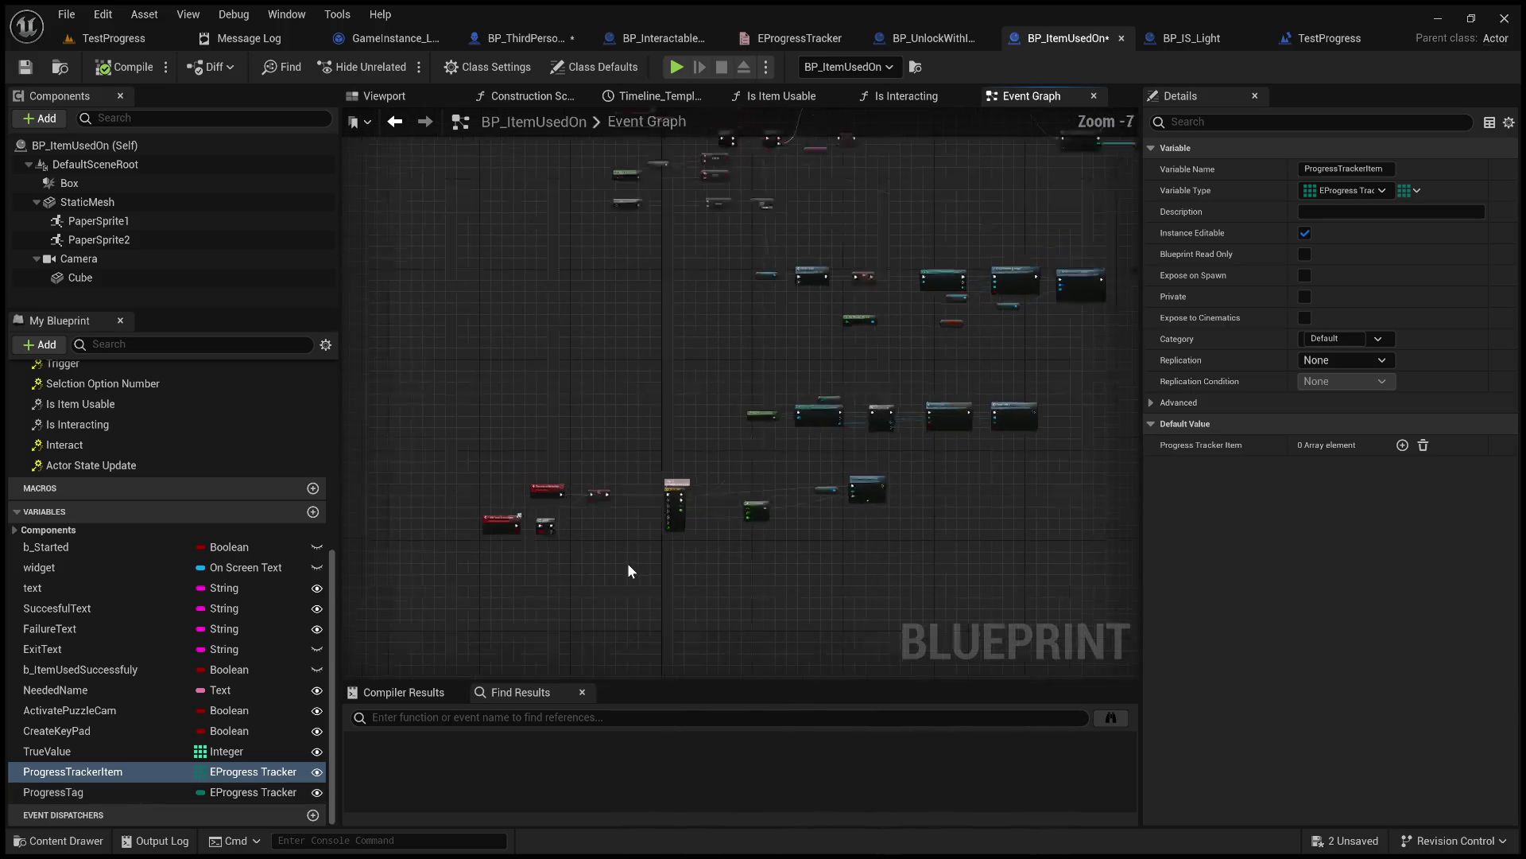
left_click_drag(640, 372, 559, 400)
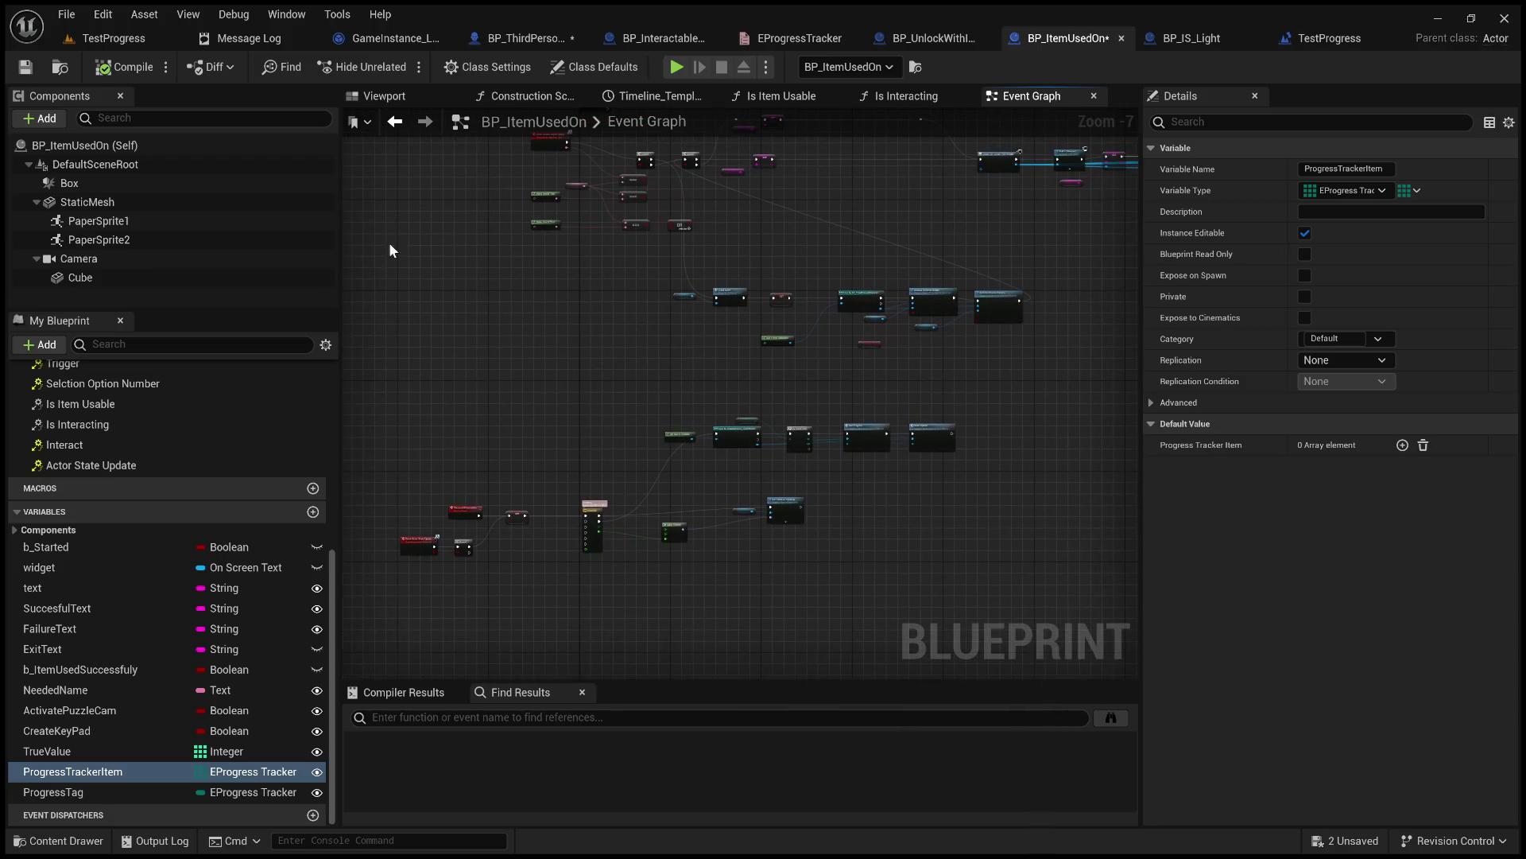